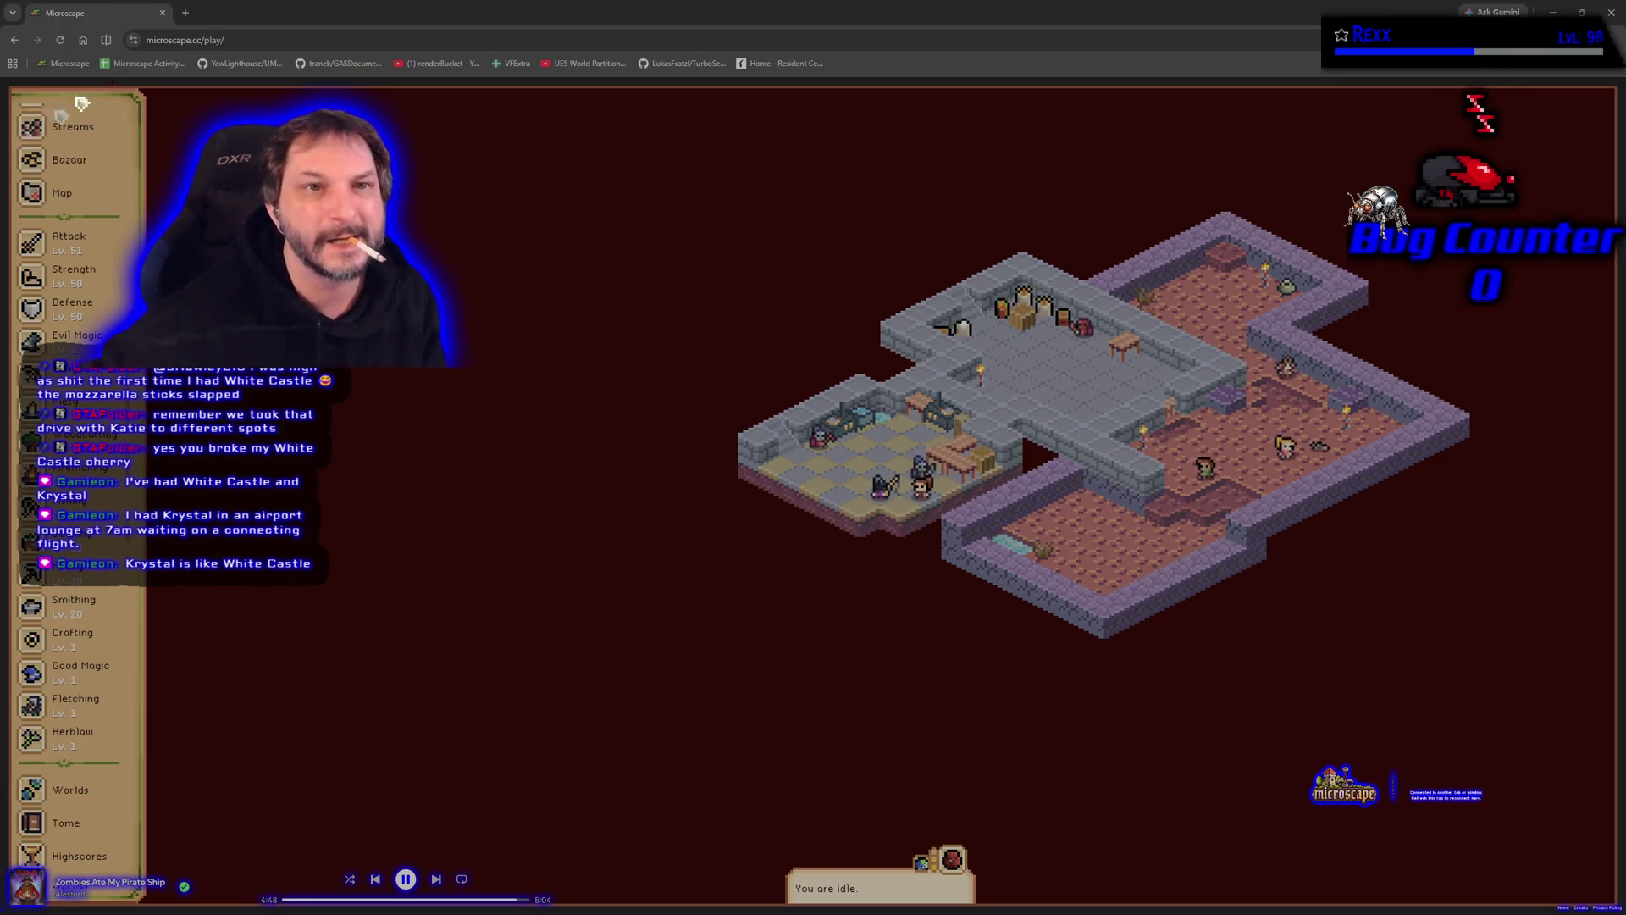
Step: Close the Microscape game tab, leaving a blank Google new tab page
left_click(164, 14)
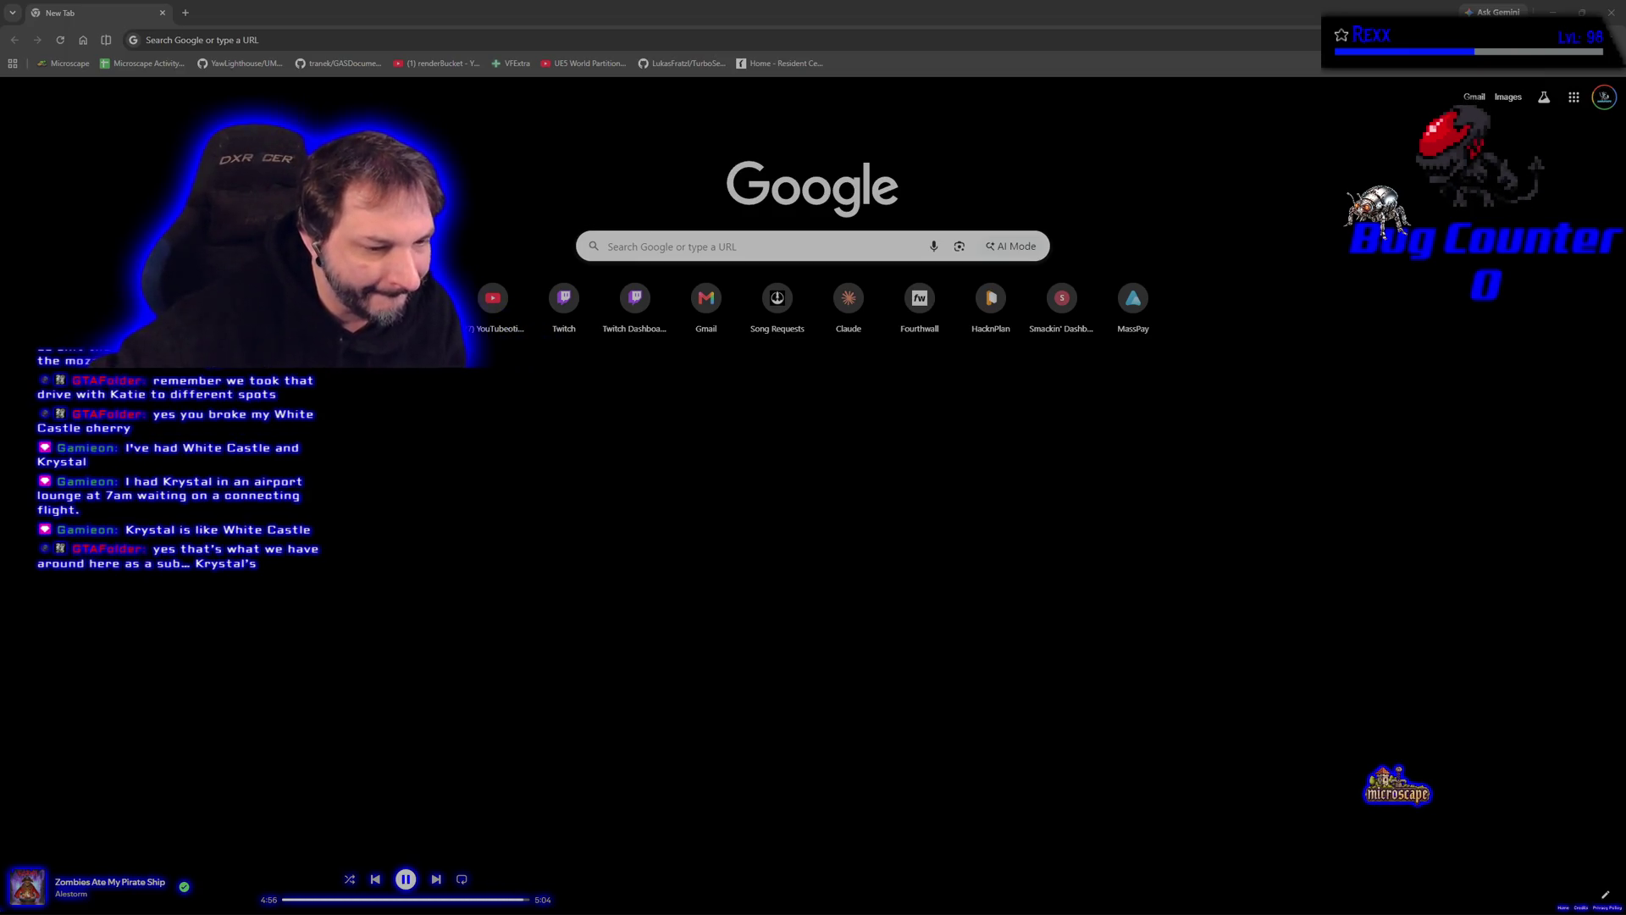
Step: Search Google for 'krystals' to find the Krystal fast food chain
left_click(759, 236)
type("k")
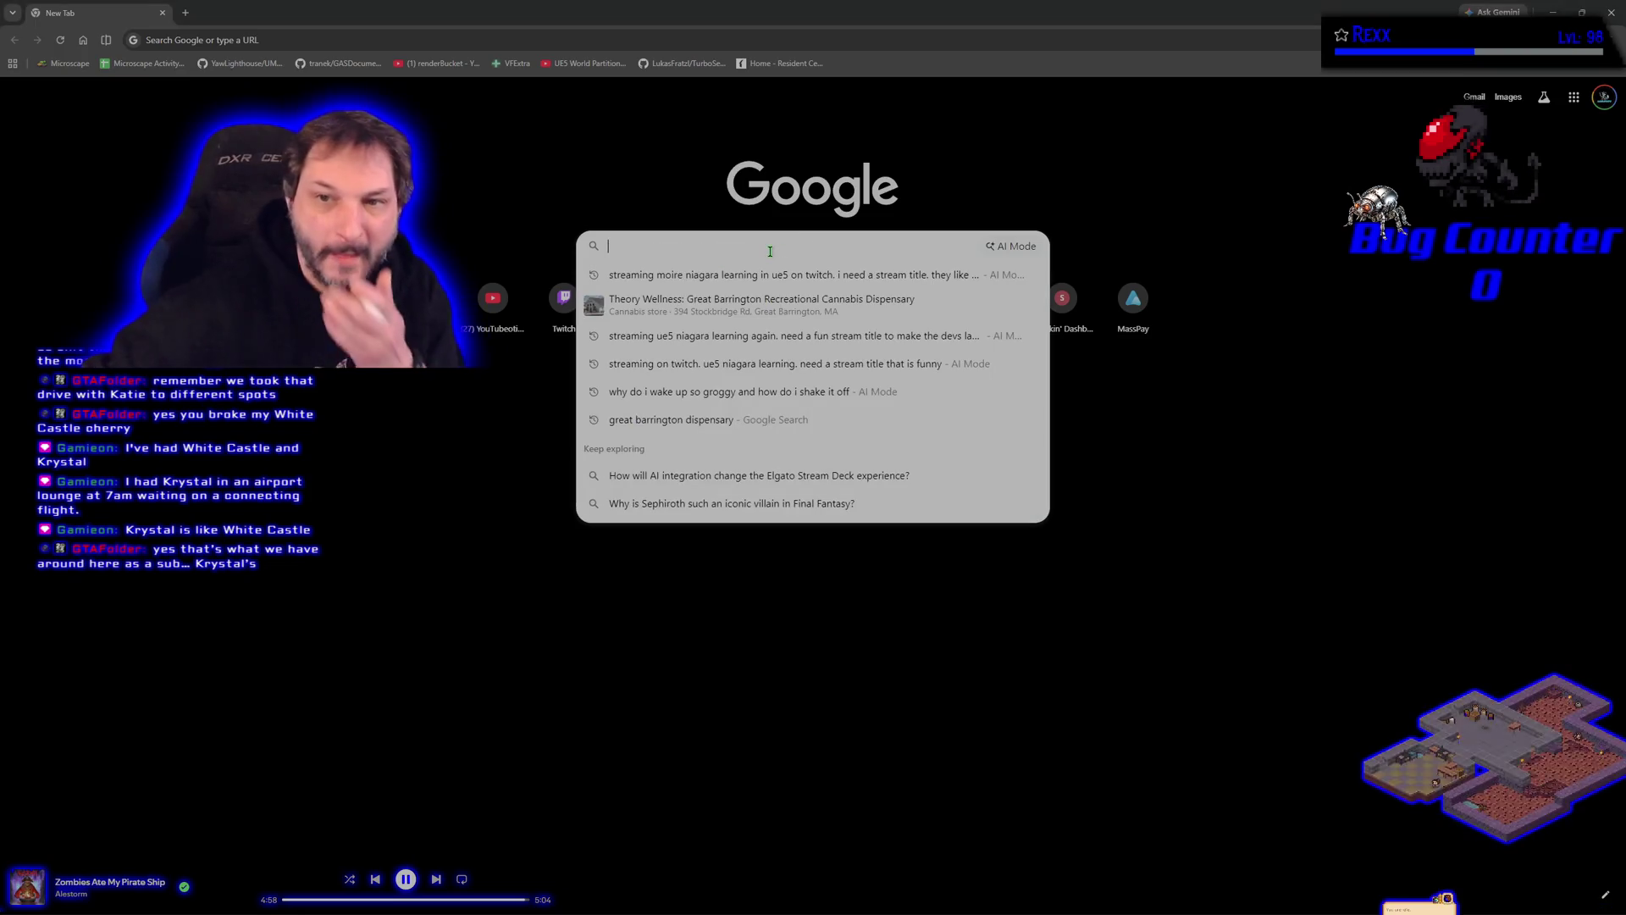
type("rystal")
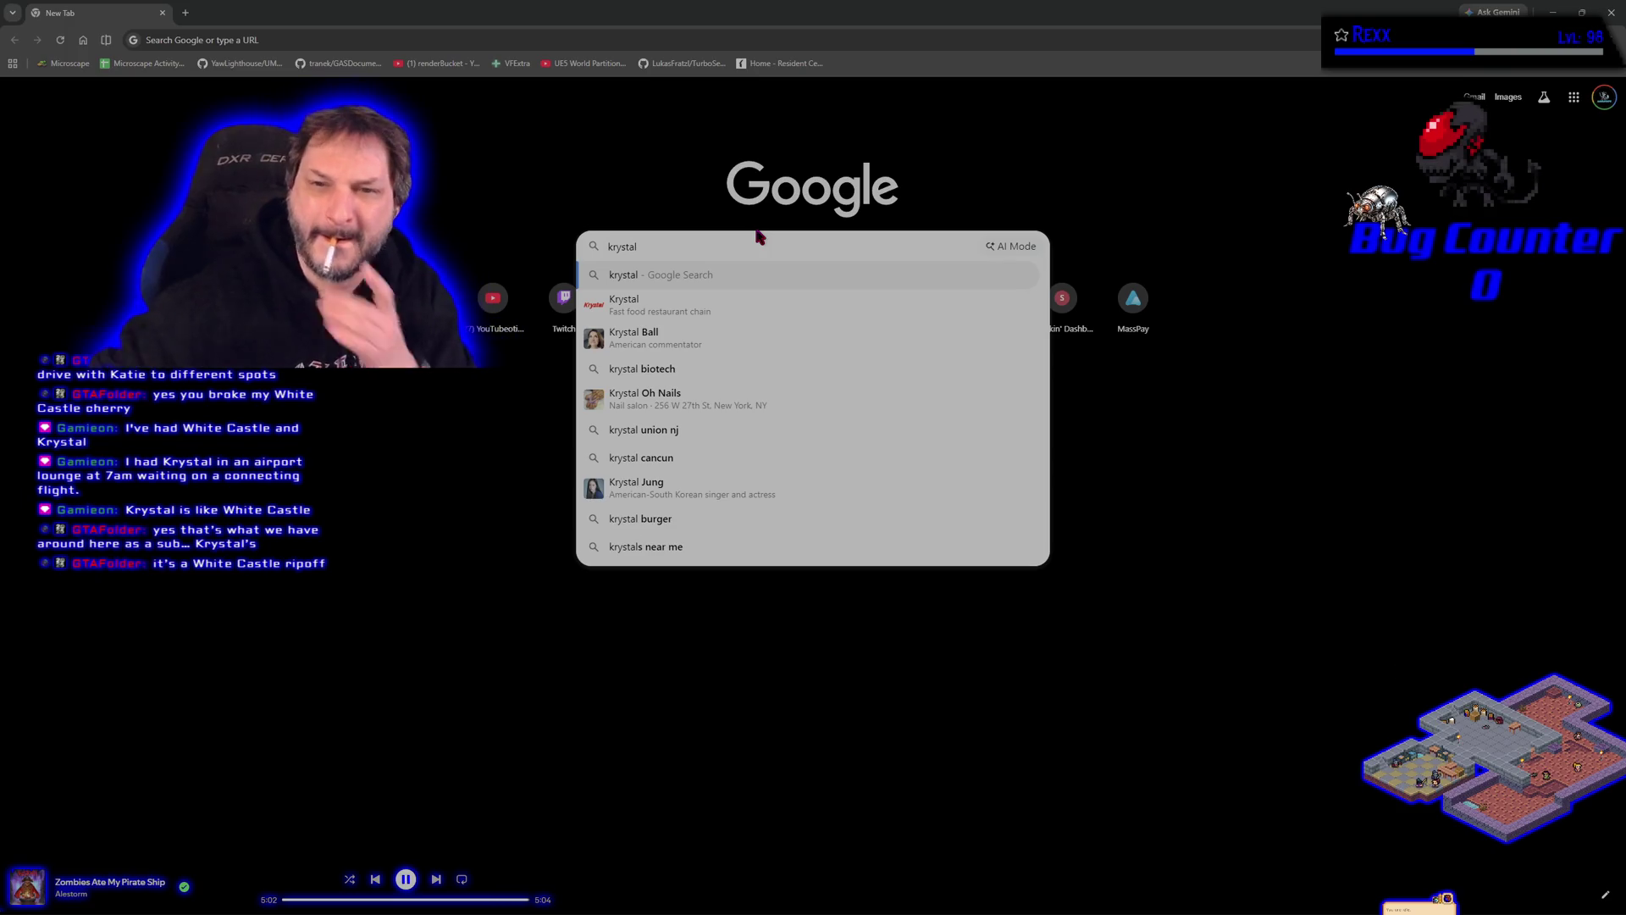
type("s")
key("Return")
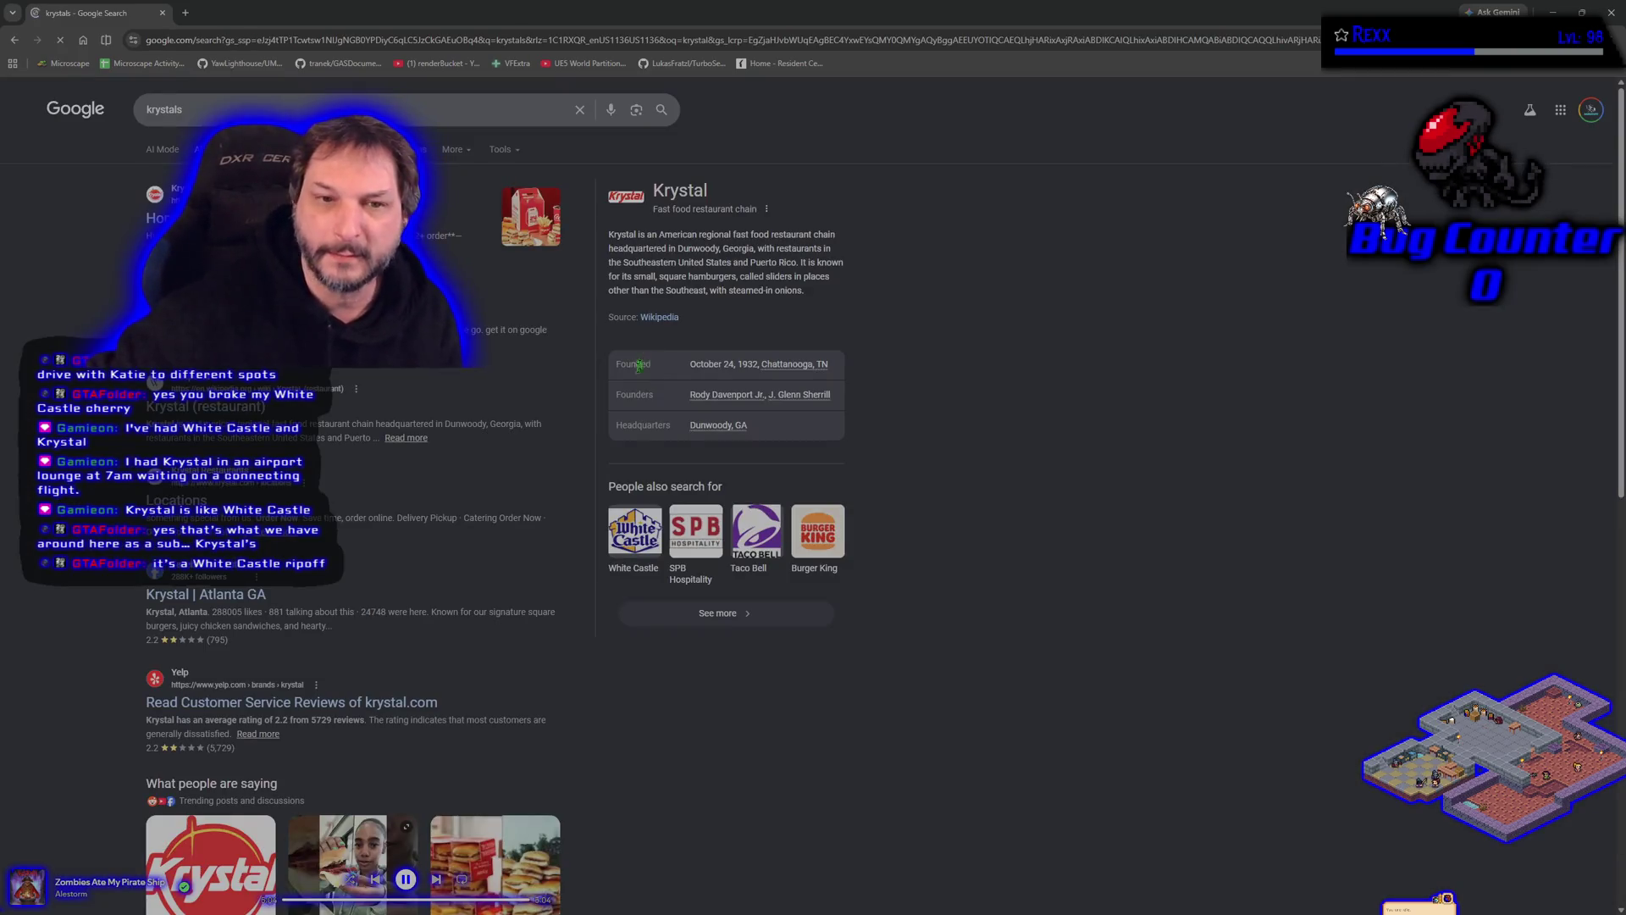
Step: Open krystal.com, dismiss the Order Now popup, and go to the Locations map
left_click(157, 217)
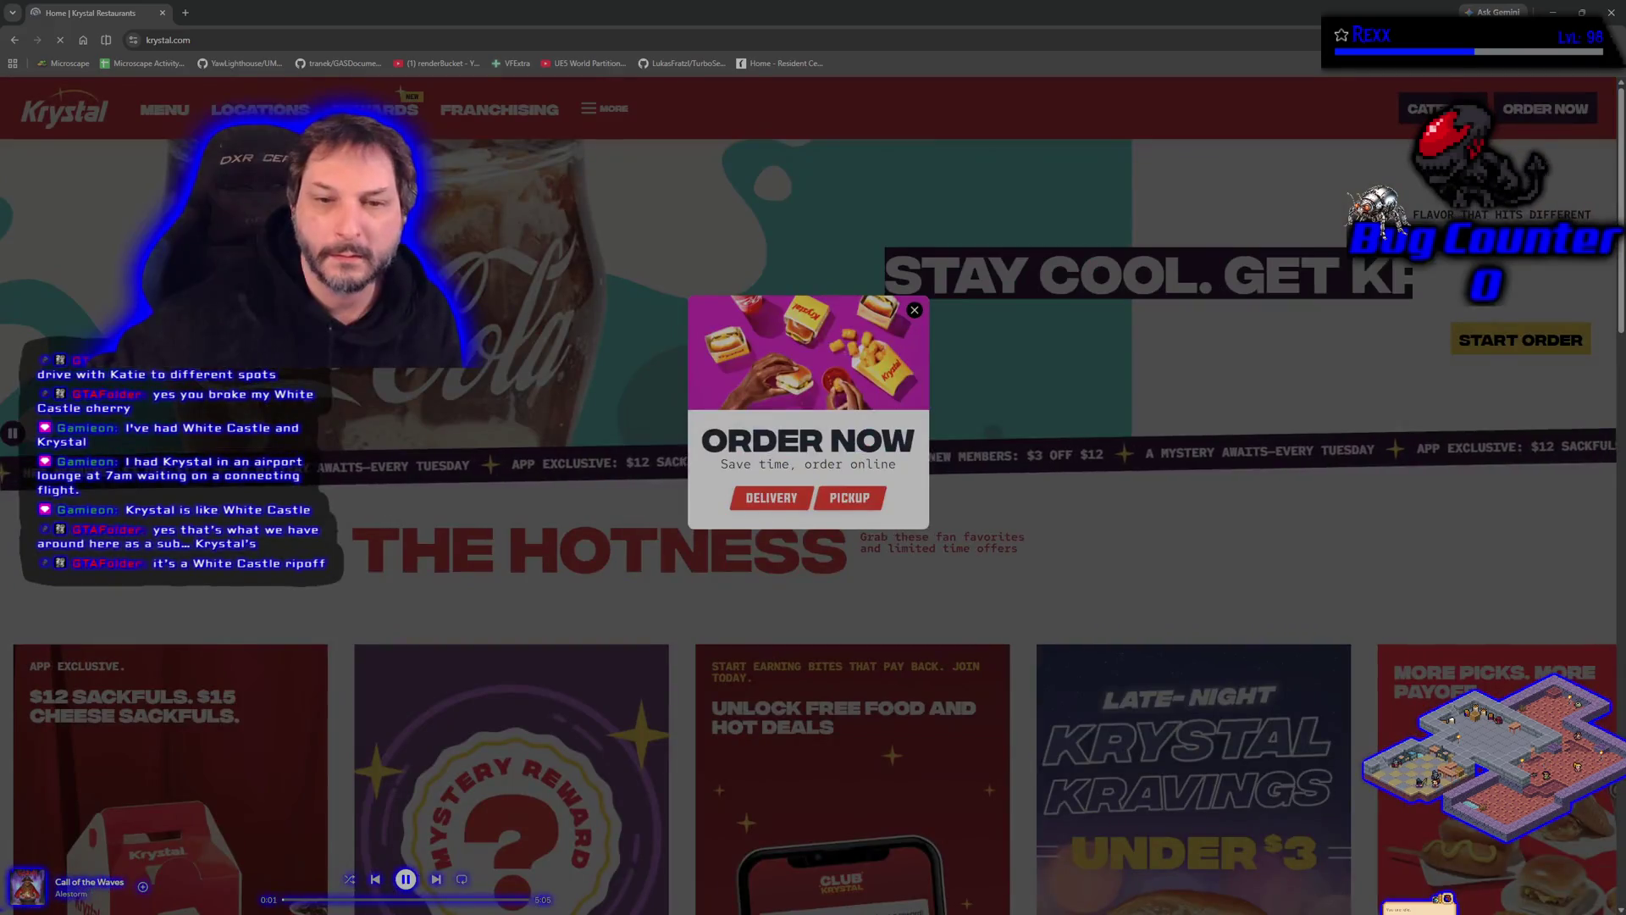
left_click(915, 309)
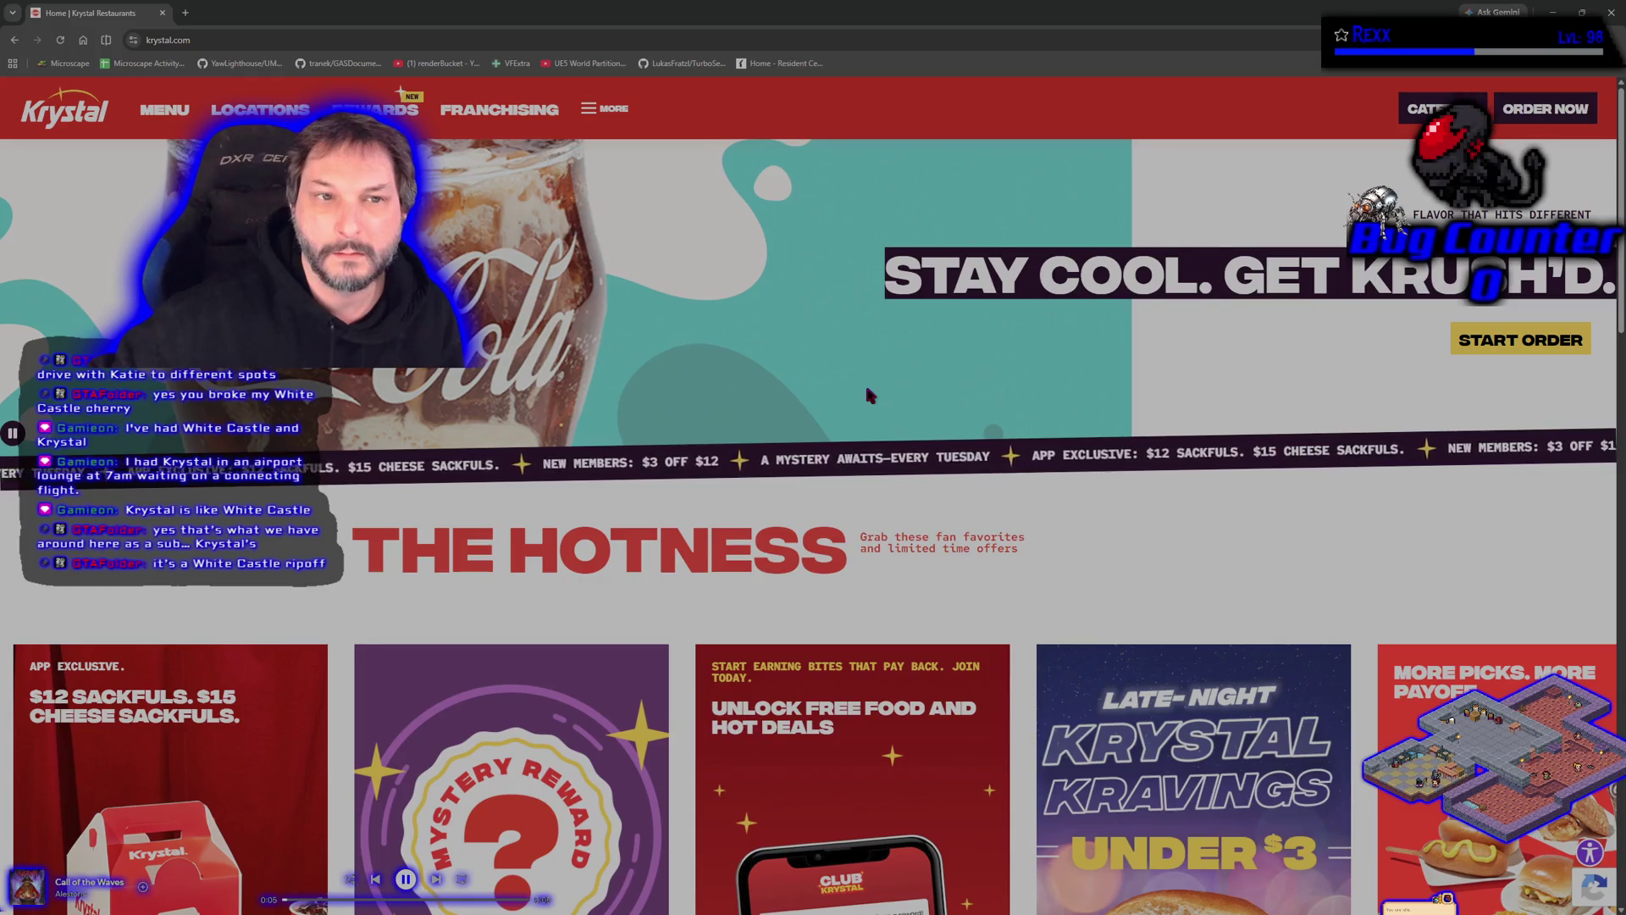
scroll(866, 390, "down", 5)
scroll(867, 394, "down", 1)
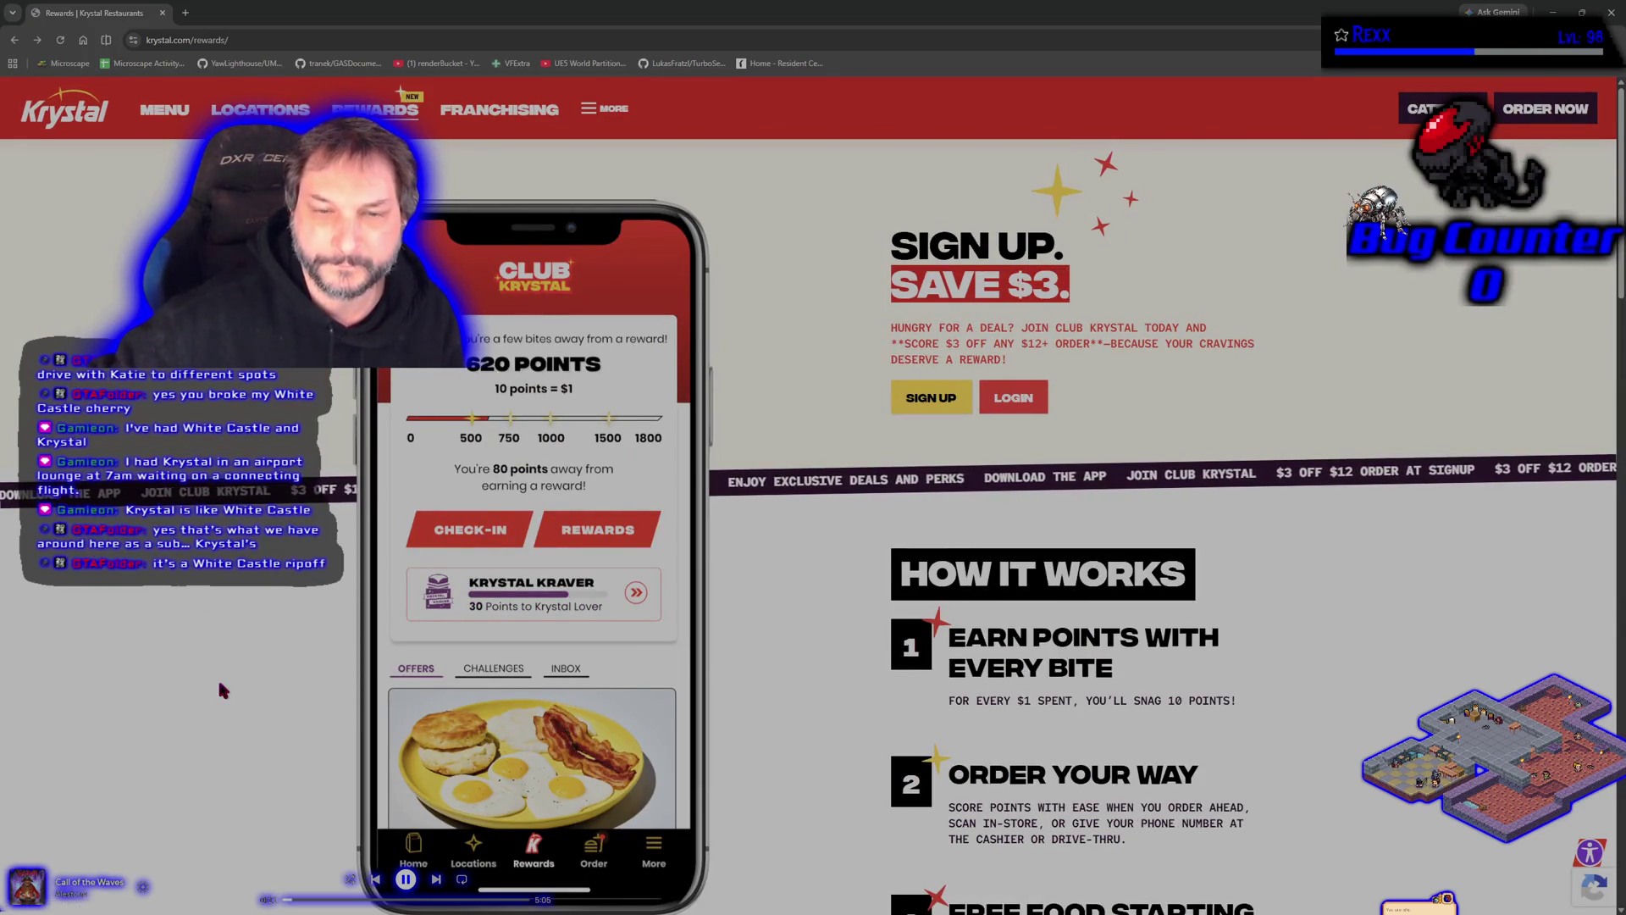
key("alt+Left")
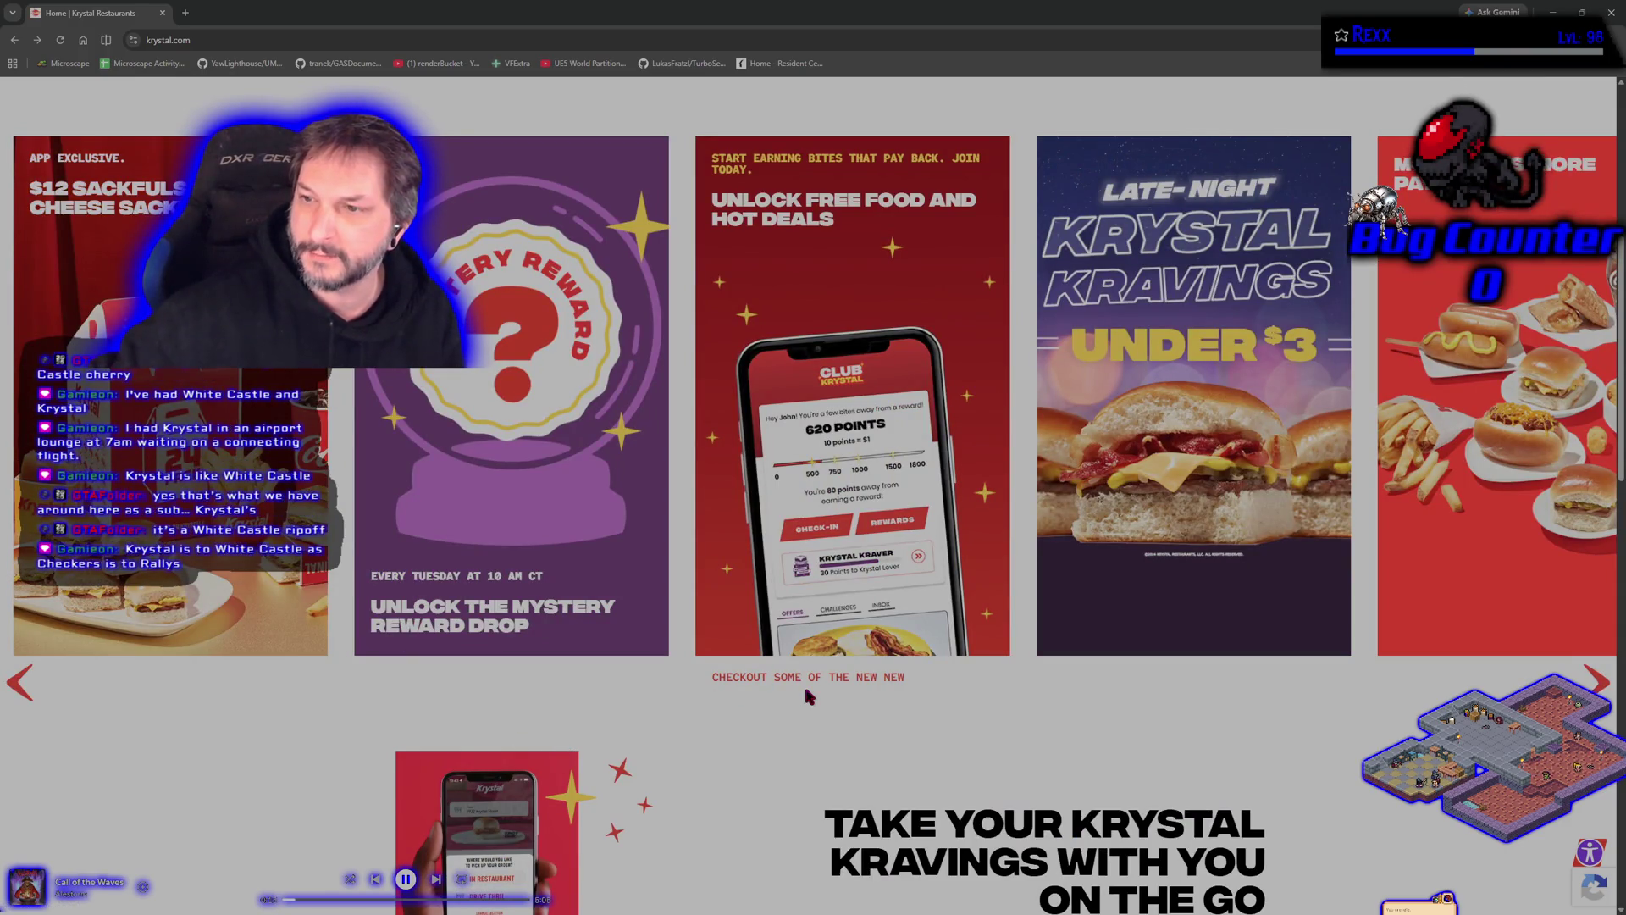
left_click(1287, 577)
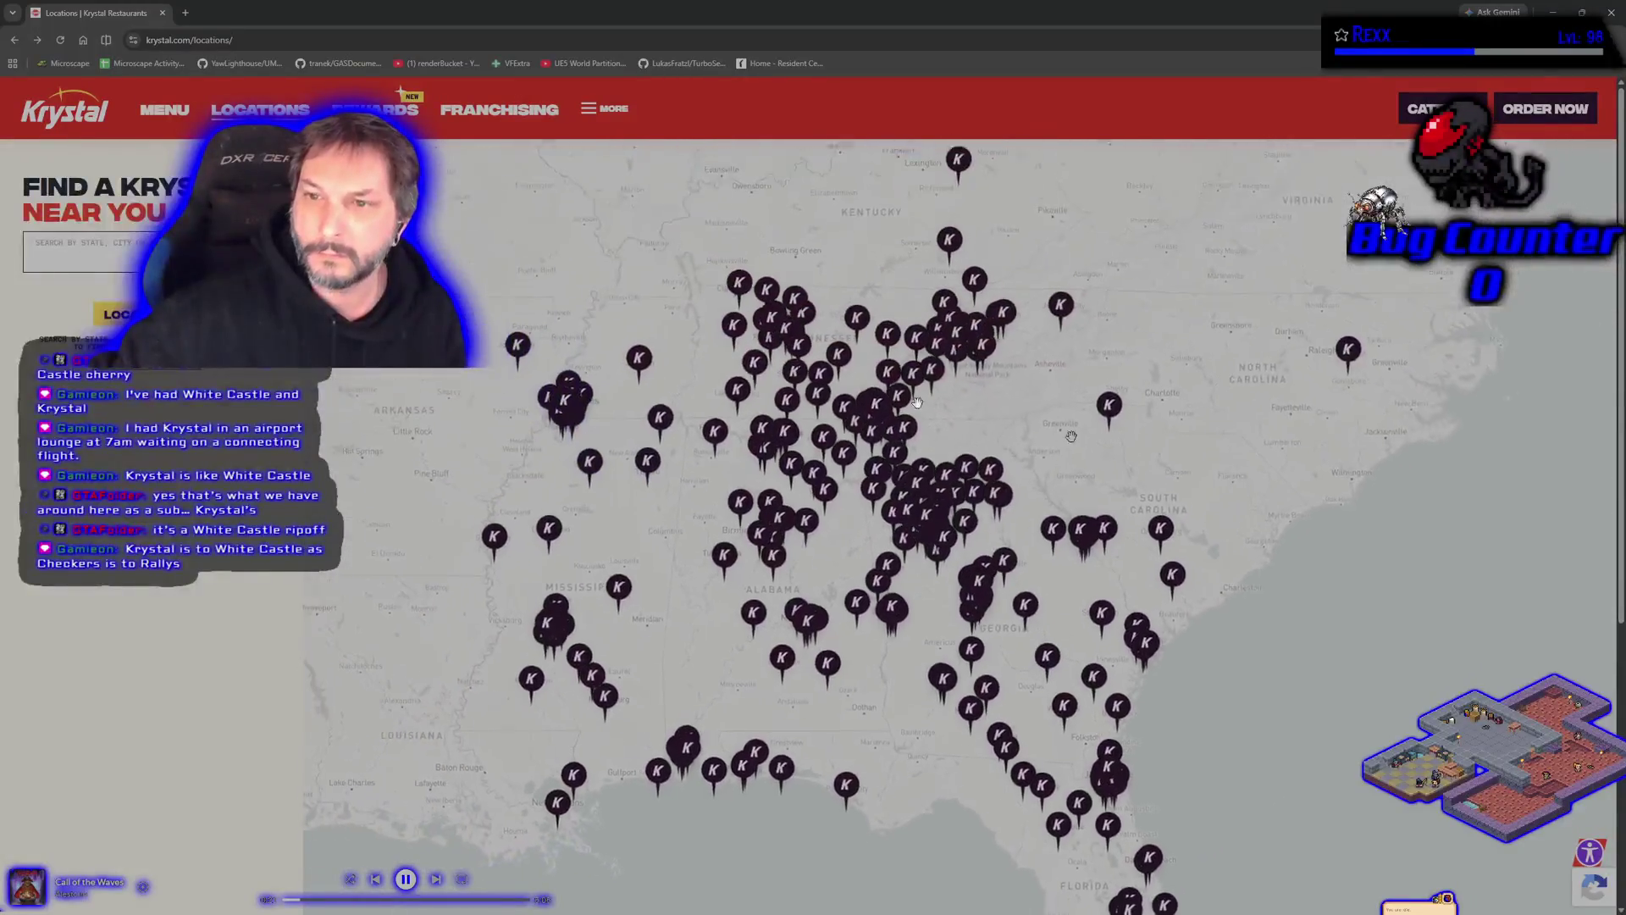
Step: Go back from the Locations map to the Krystal home page
left_click(15, 40)
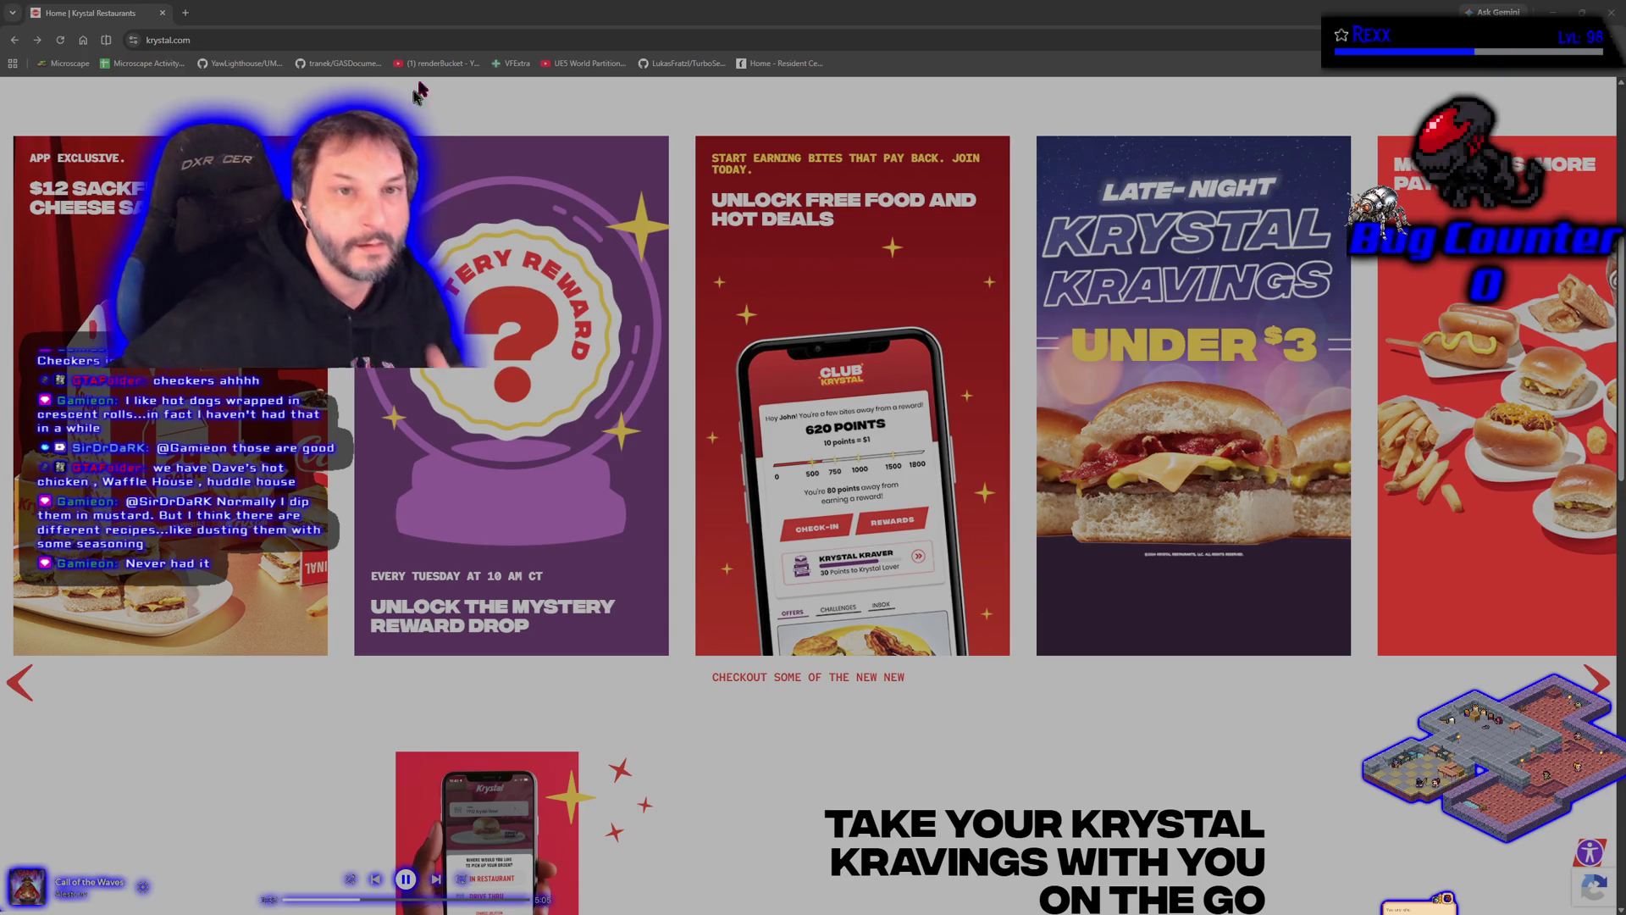
Step: In a new tab, search 'auntie annes' and open the official Auntie Anne's website
key("ctrl+t")
type("aun")
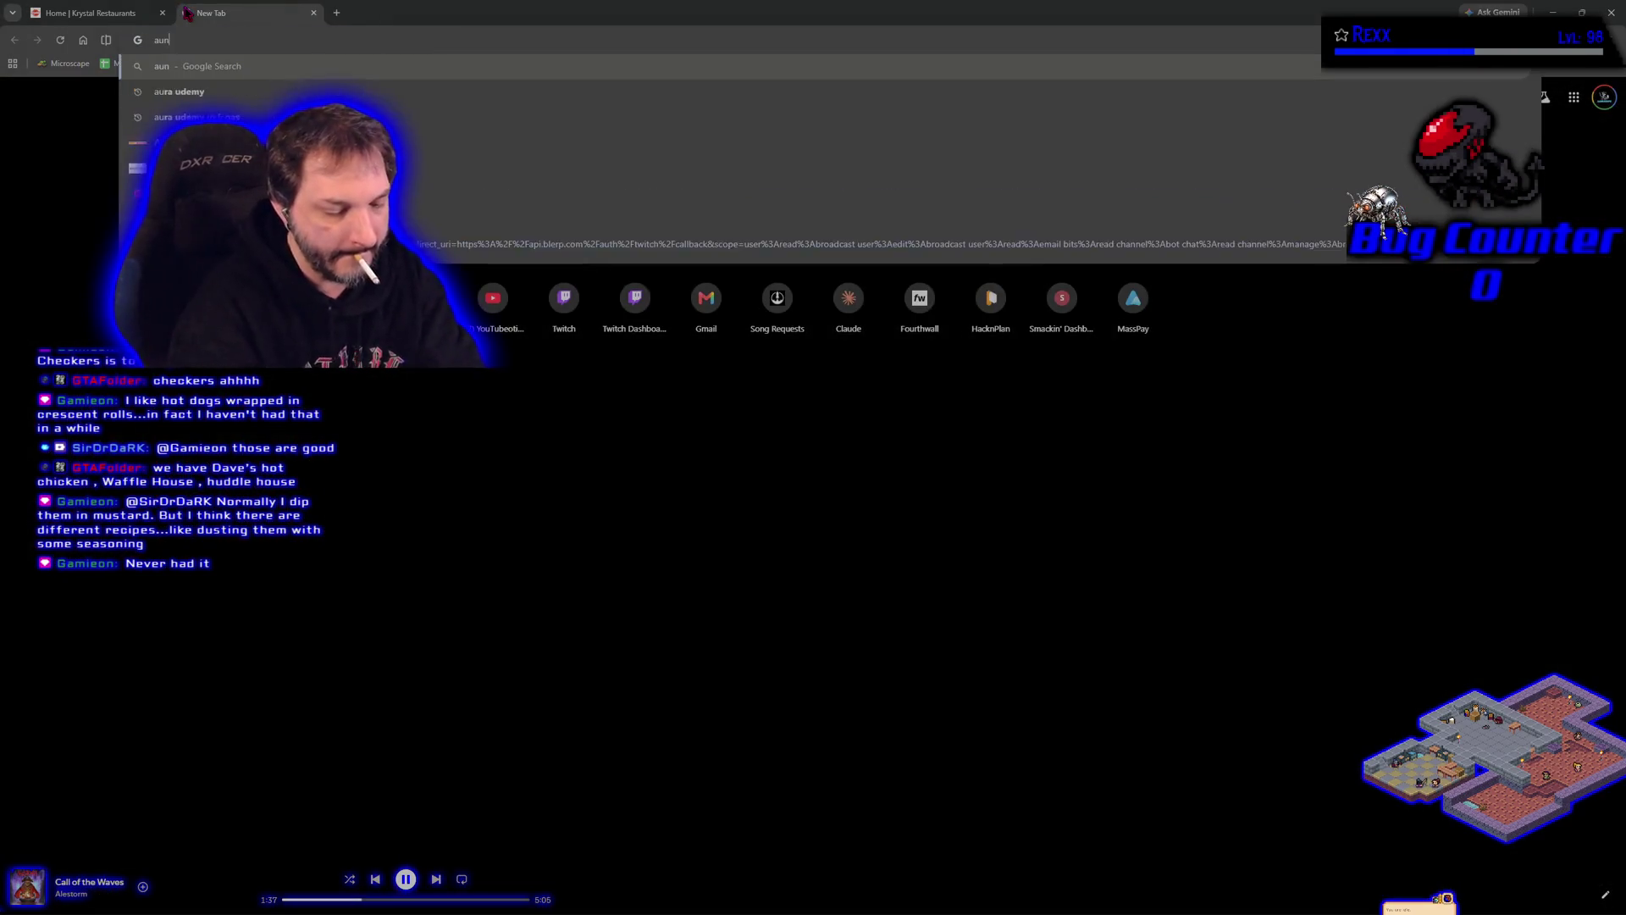
type("tie annes")
key("Return")
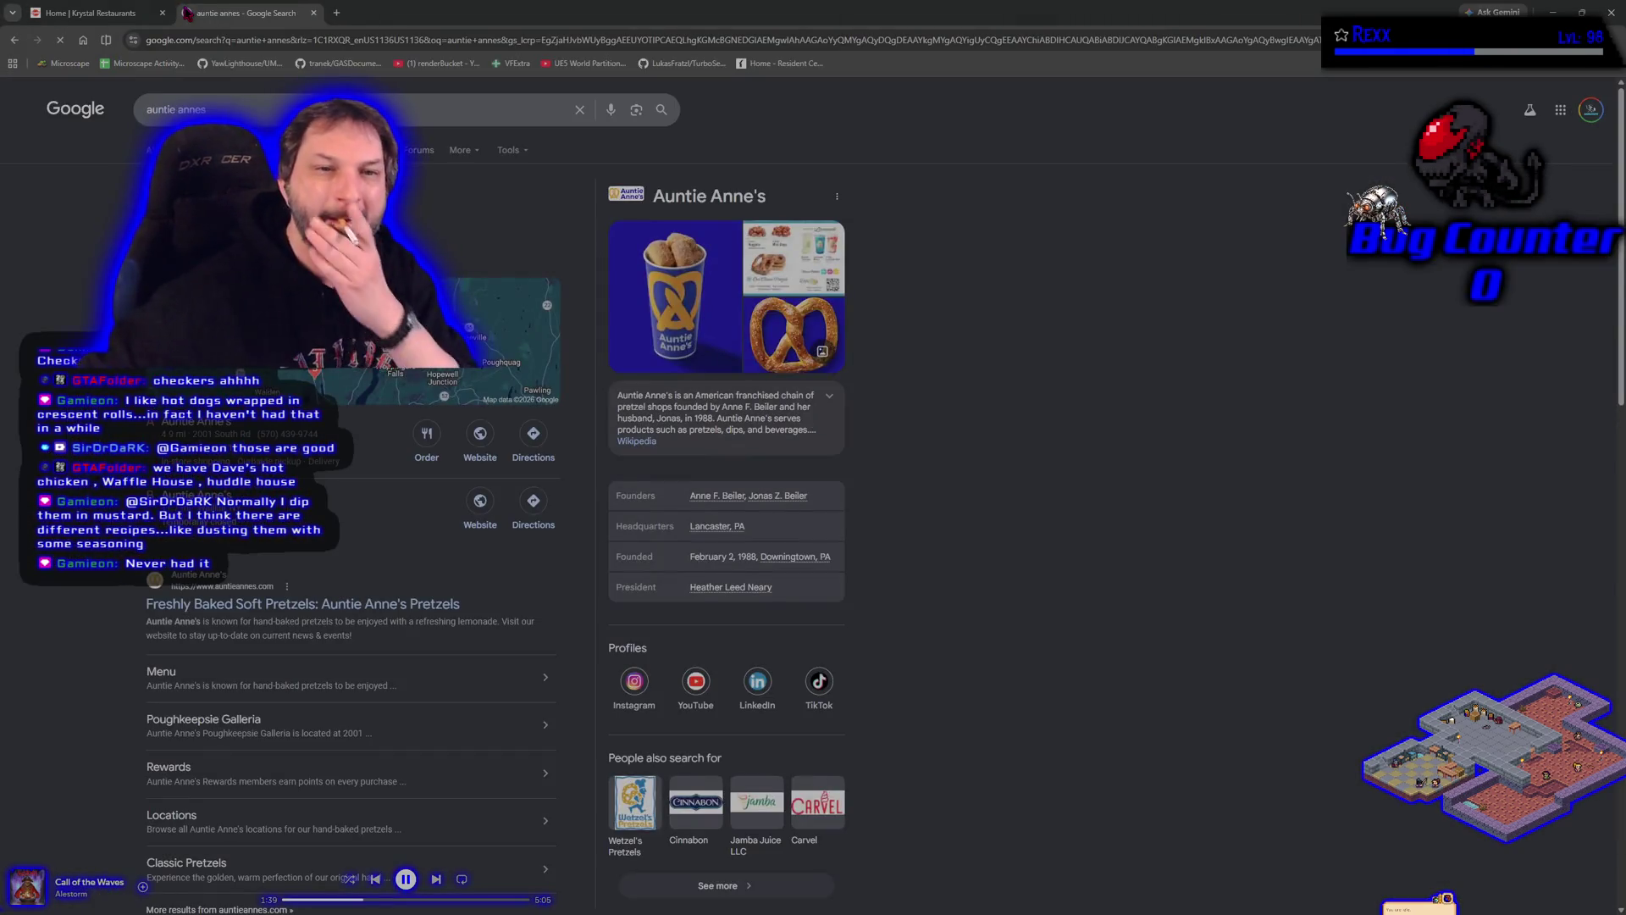
left_click(277, 603)
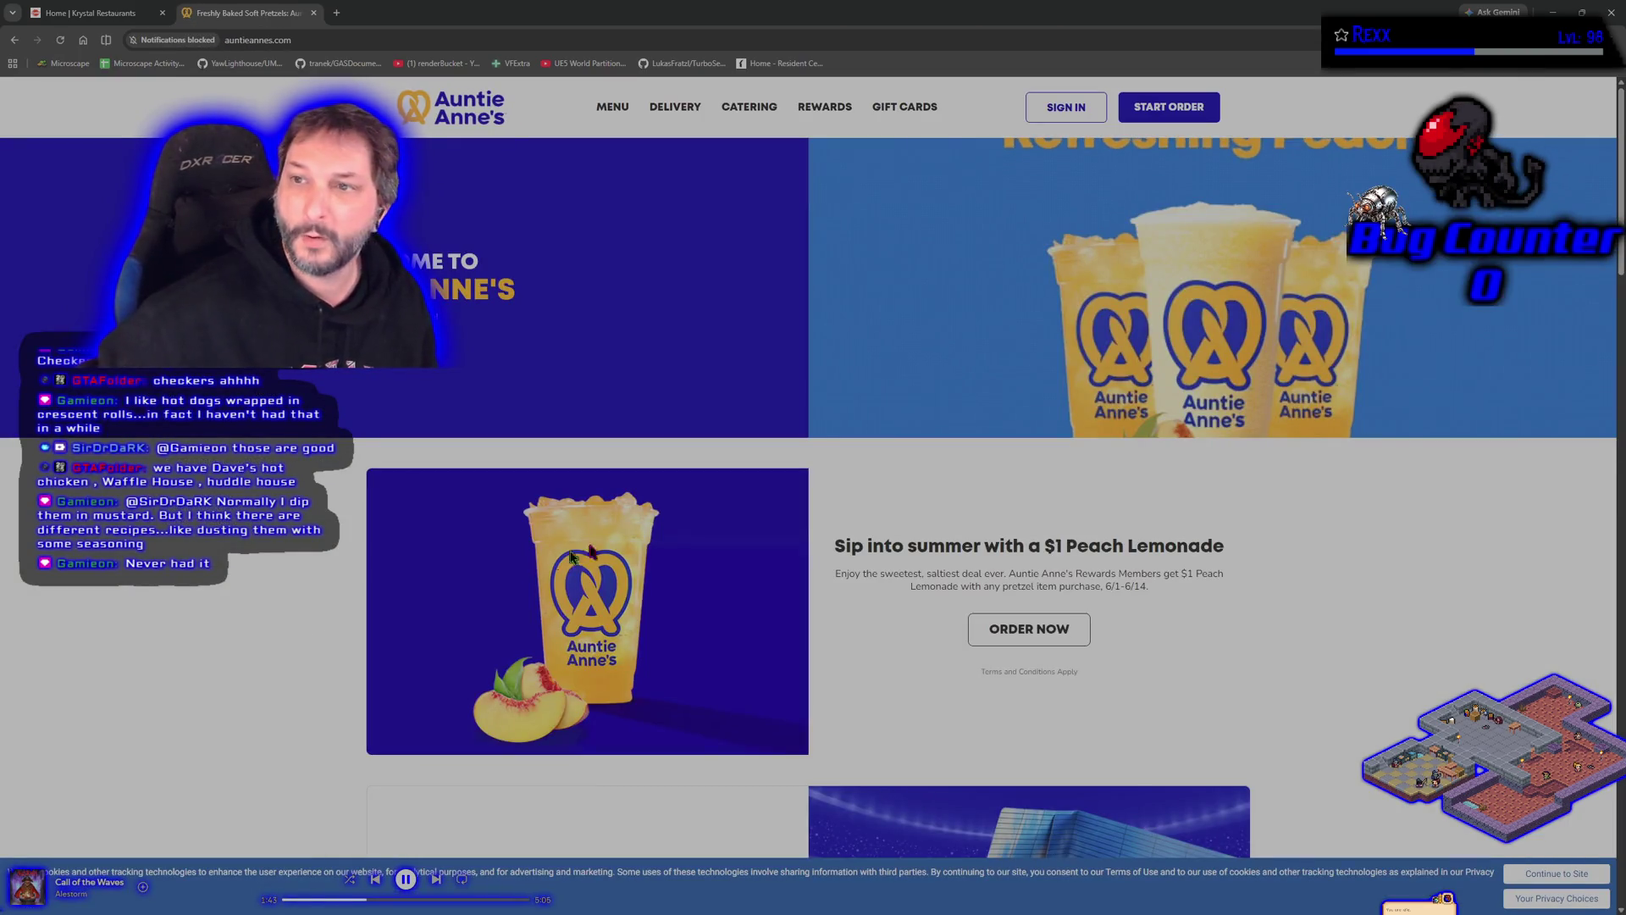
Step: Browse the Auntie Anne's home page and bring up its menu
scroll(1064, 381, "down", 7)
scroll(800, 495, "down", 15)
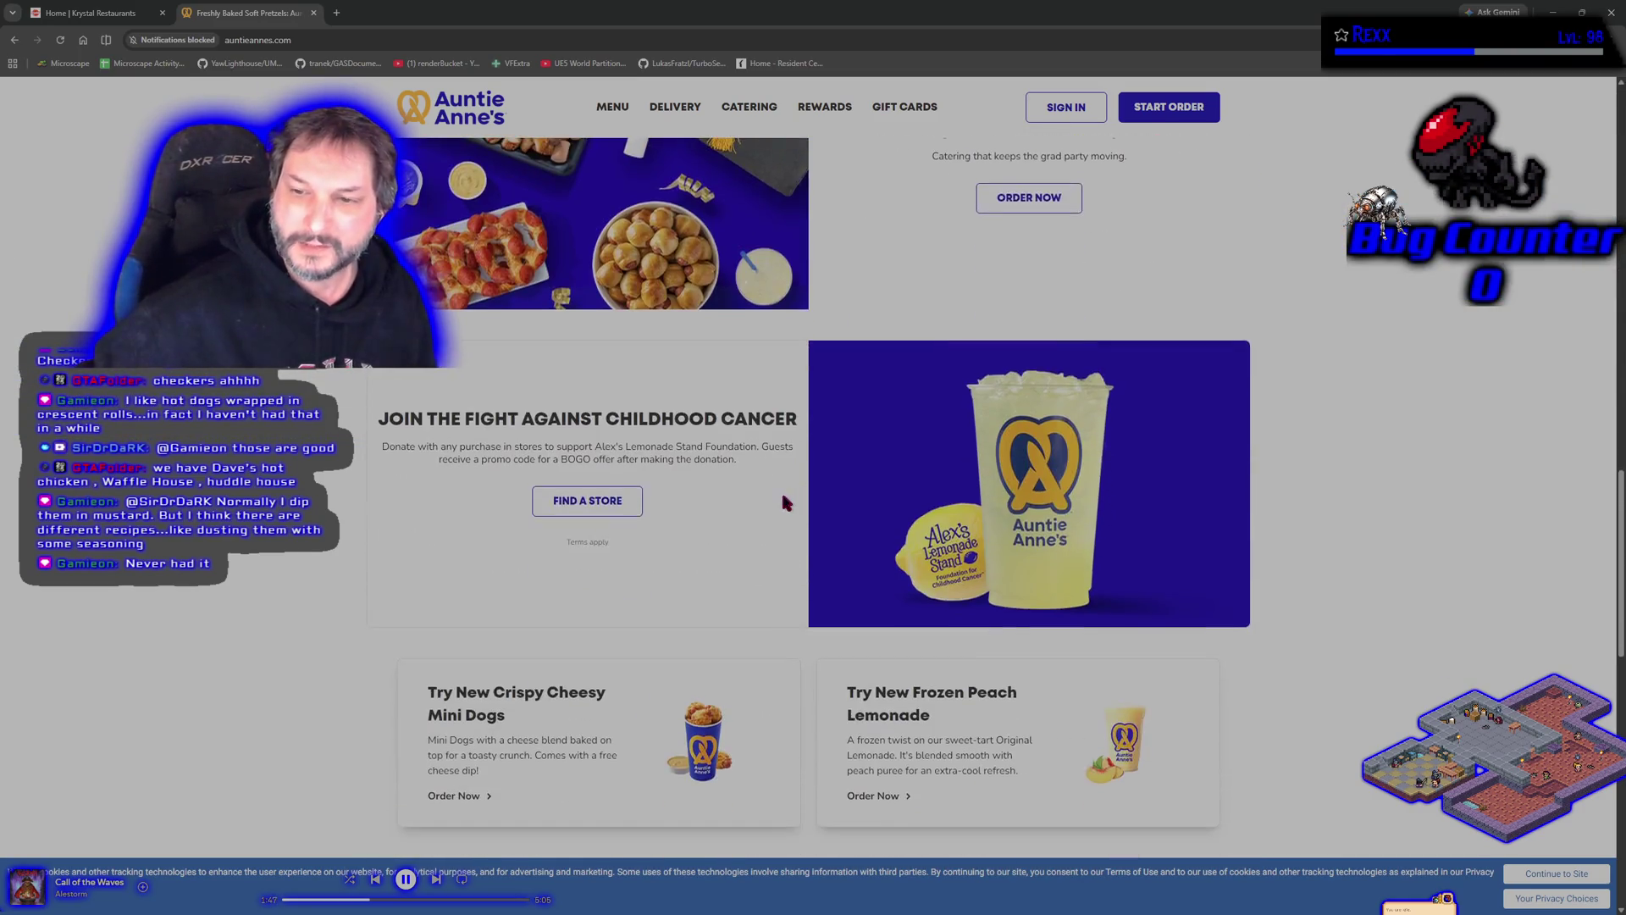
scroll(759, 510, "down", 12)
scroll(759, 510, "up", 5)
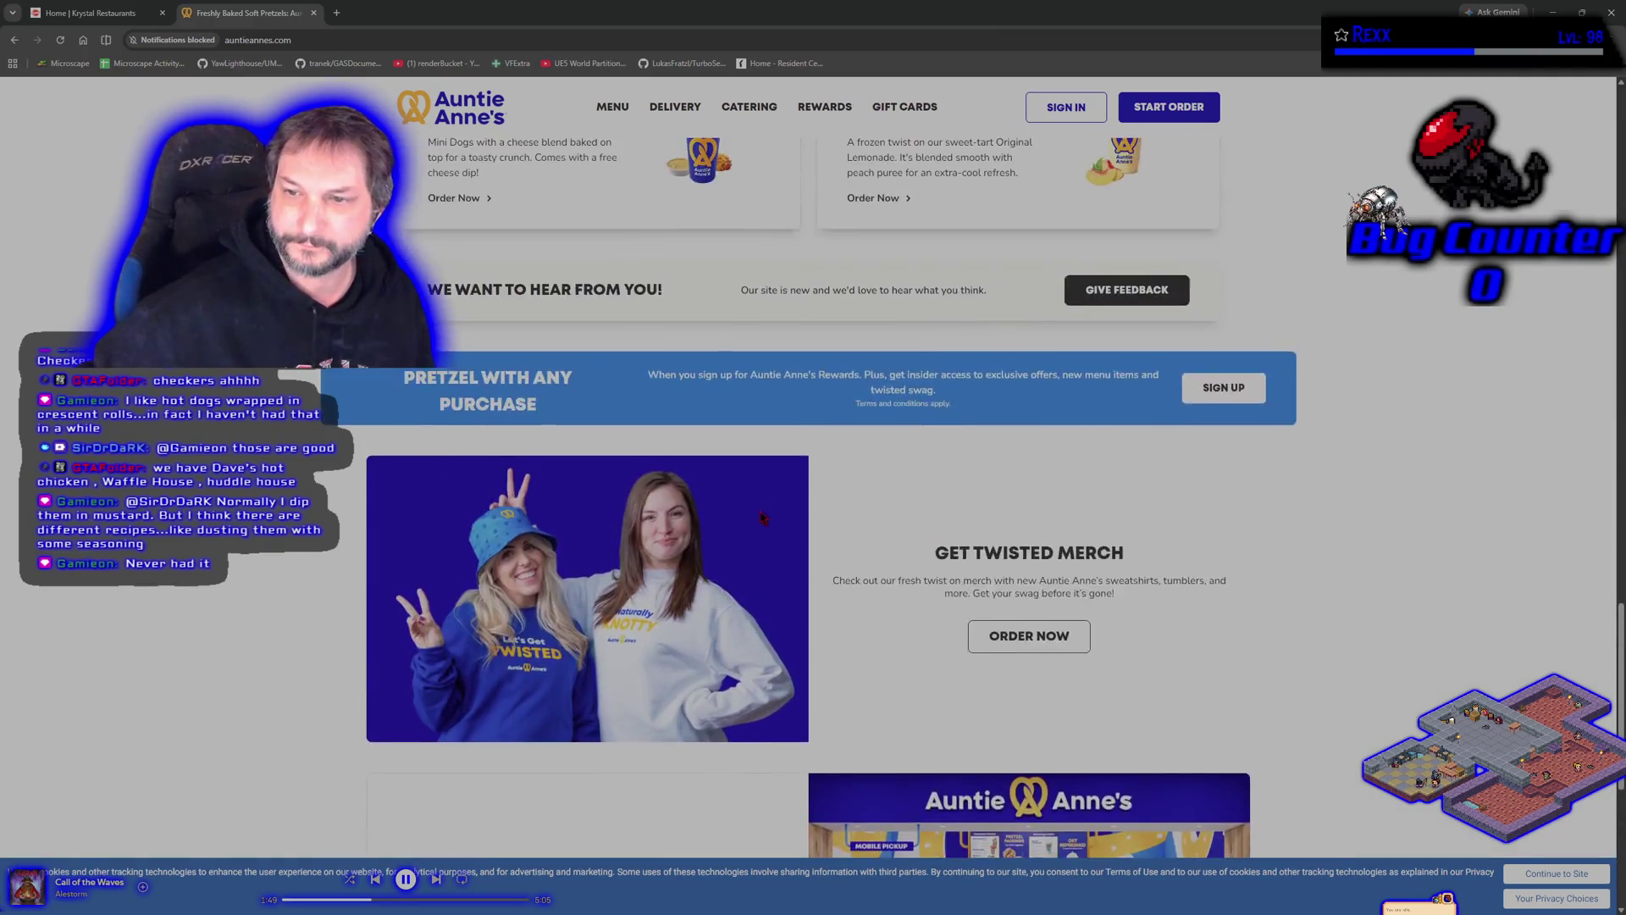
scroll(759, 511, "up", 20)
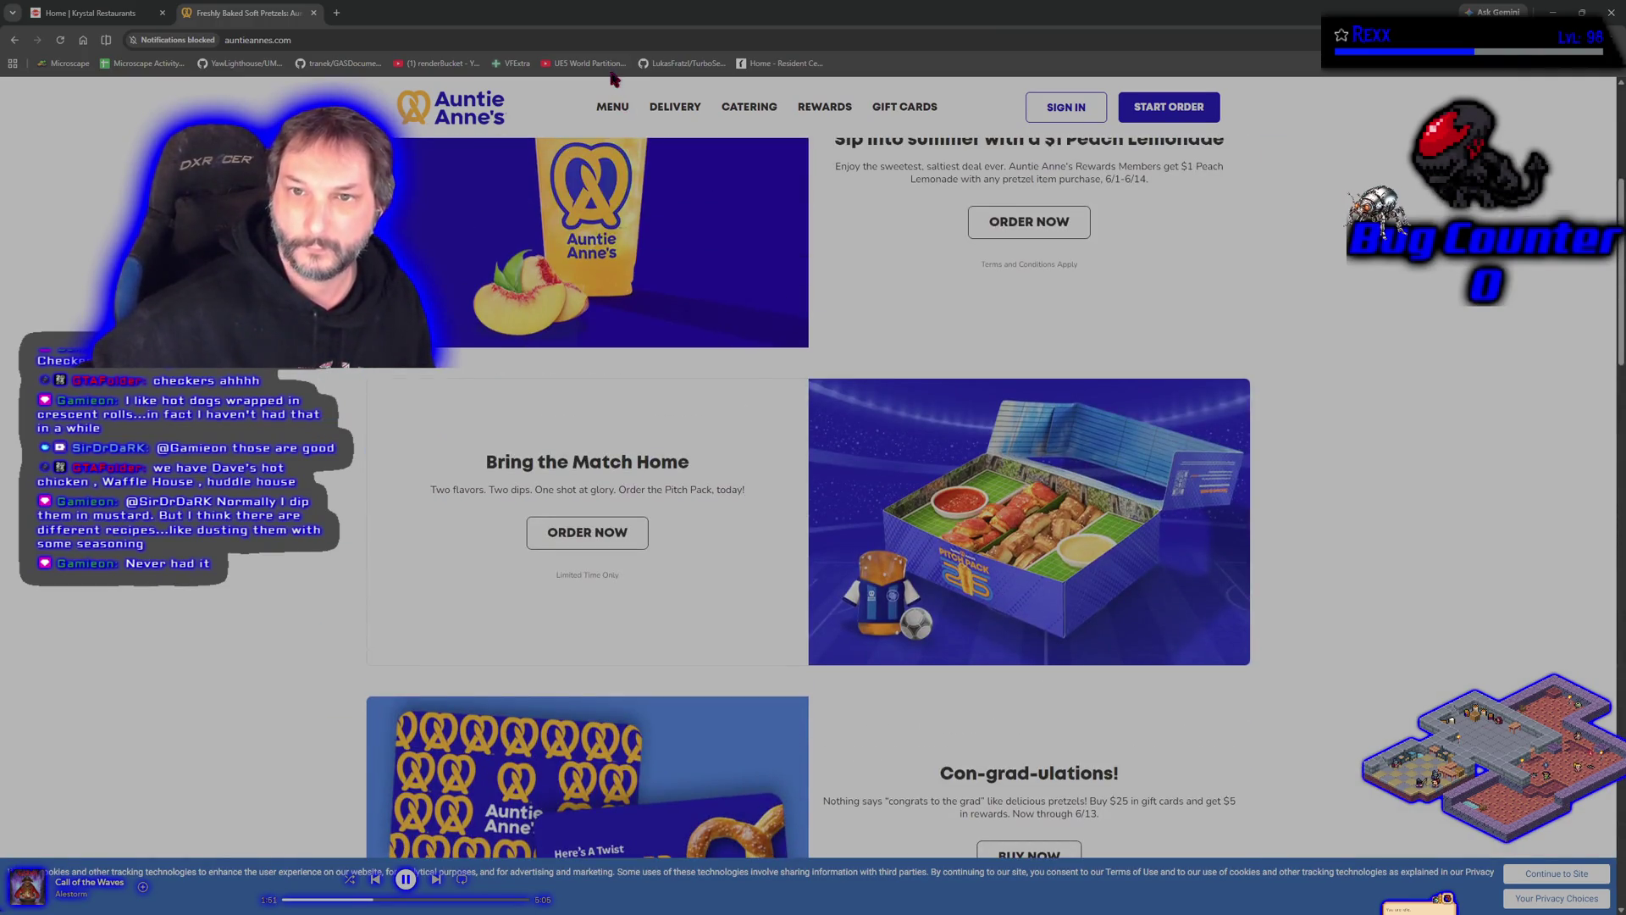
left_click(610, 110)
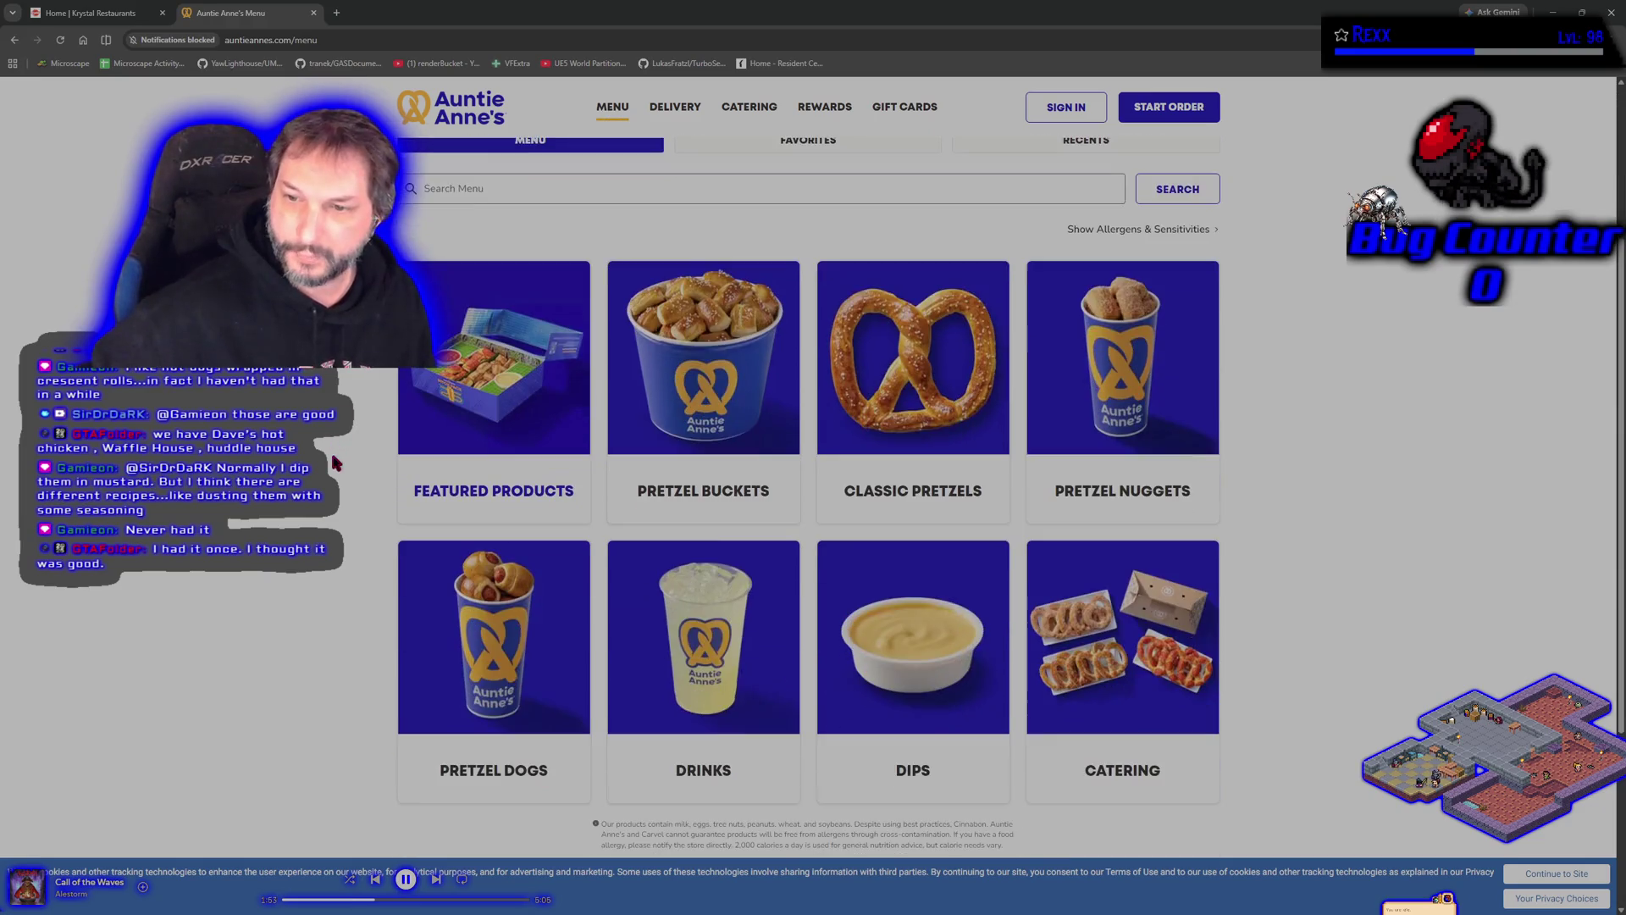
Step: Check the Pretzel Dogs products, return to the menu categories, then close the Auntie Anne's tab
left_click(530, 678)
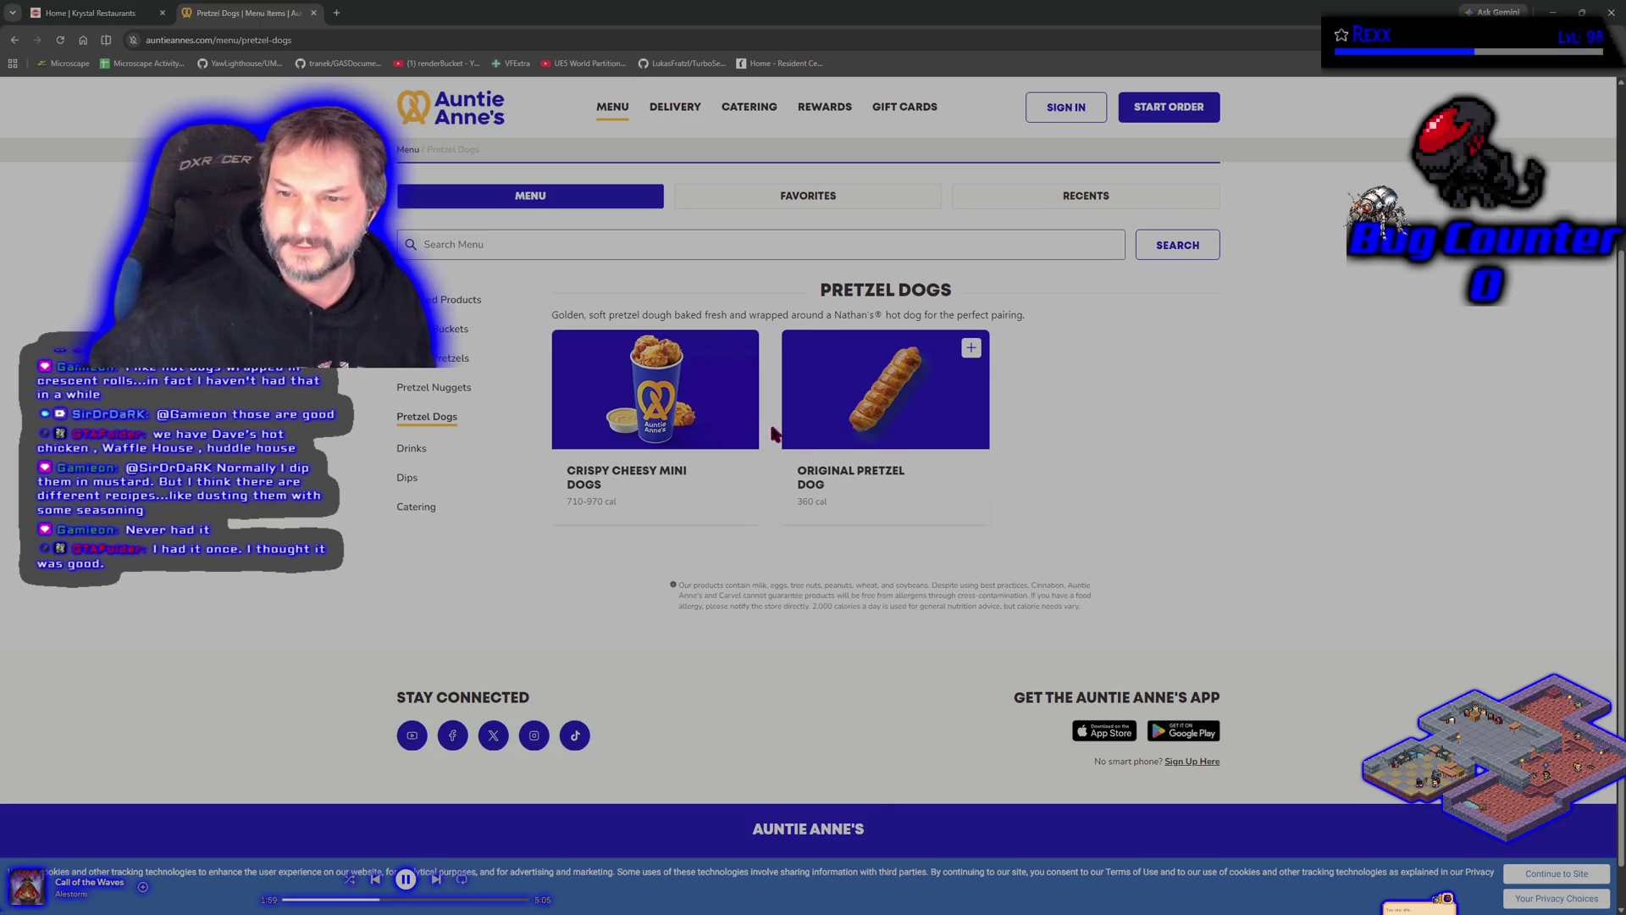
key("alt+Left")
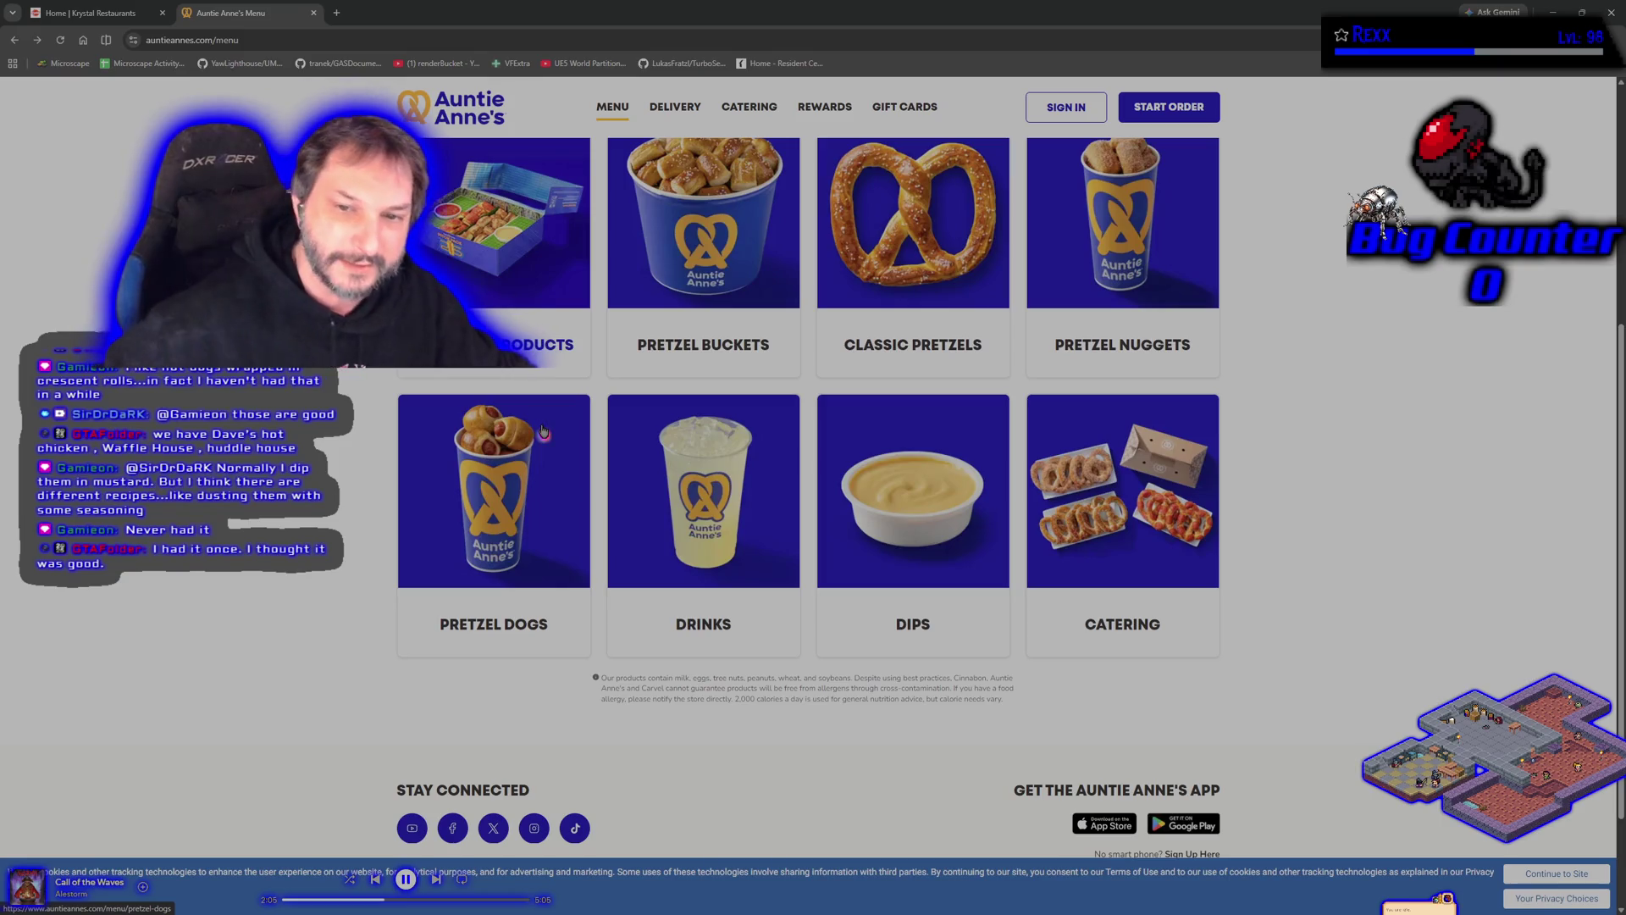
scroll(383, 518, "up", 2)
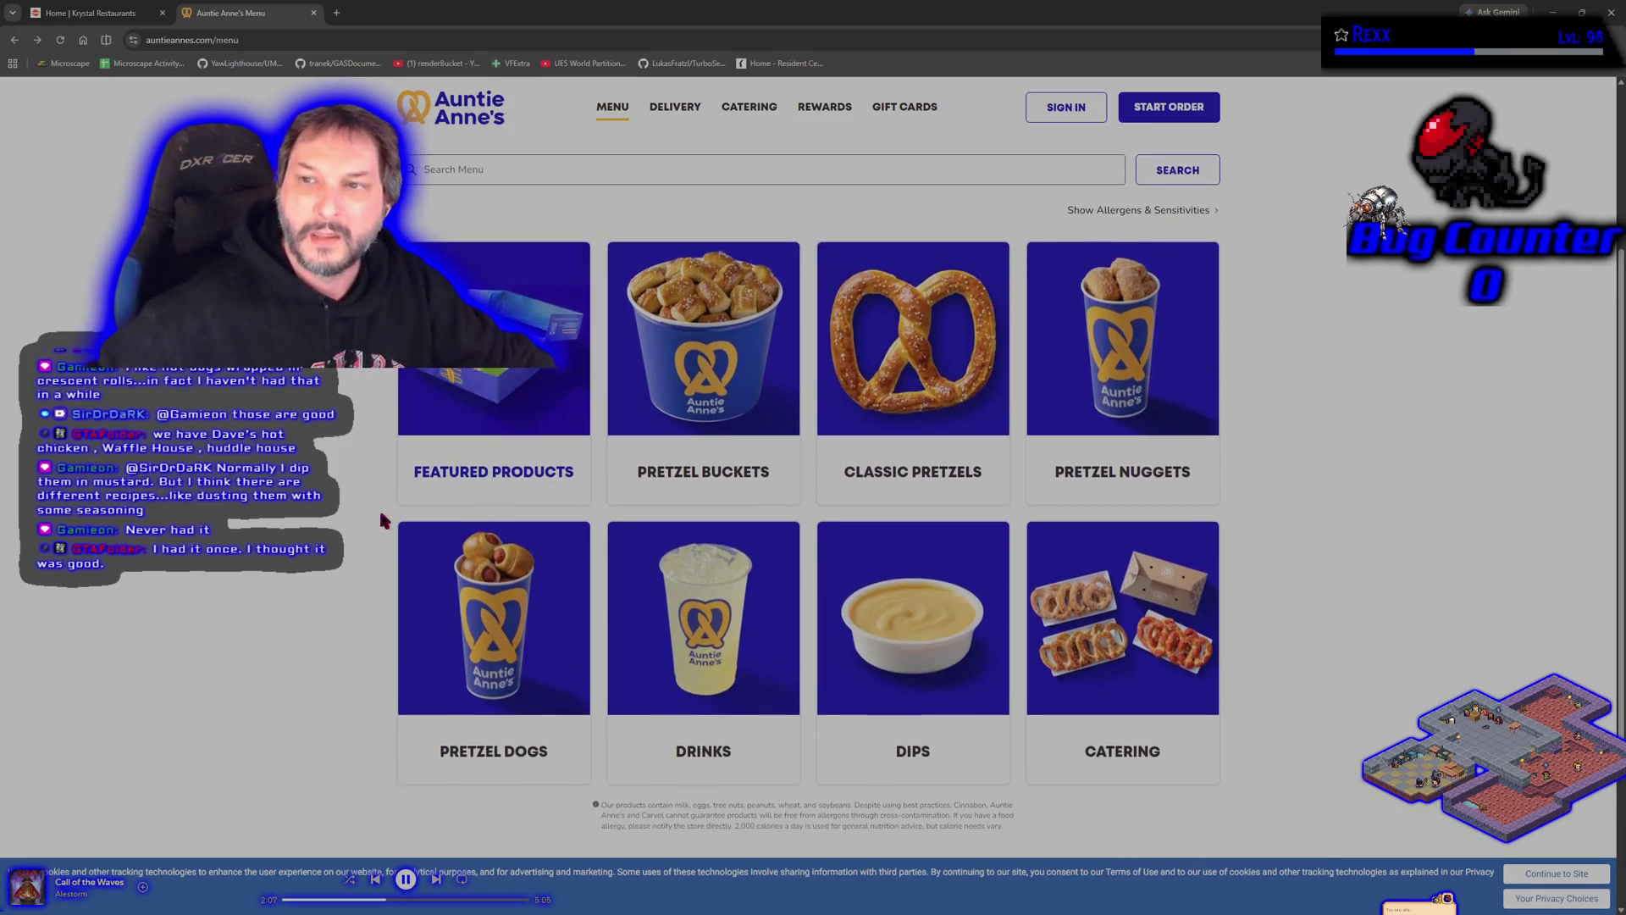
scroll(380, 518, "down", 1)
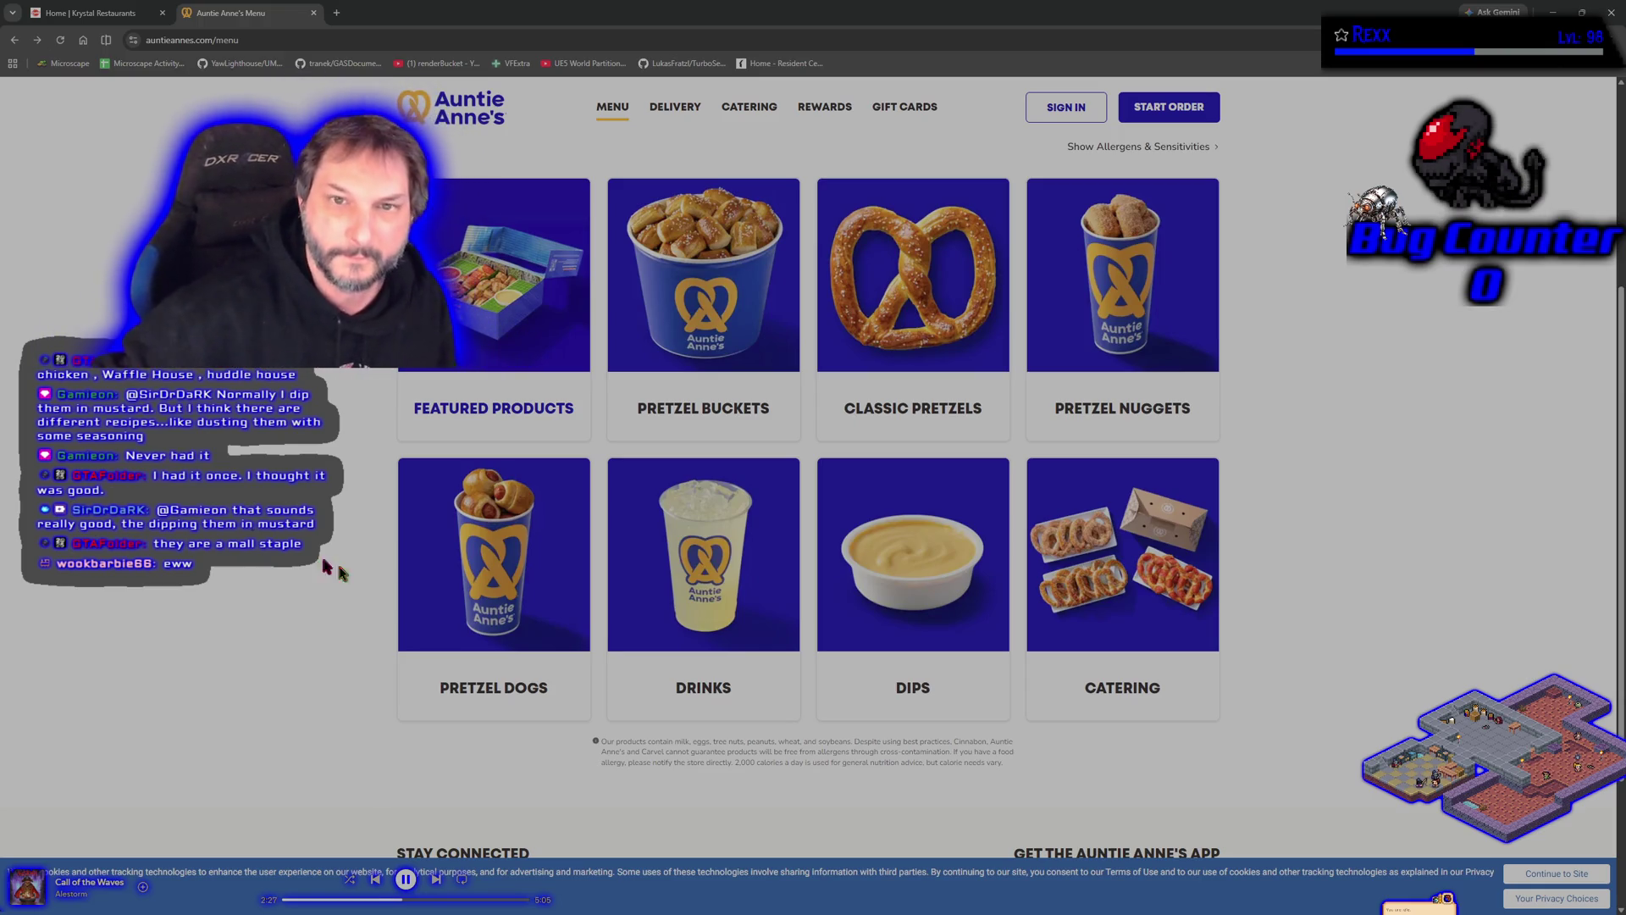
left_click(313, 12)
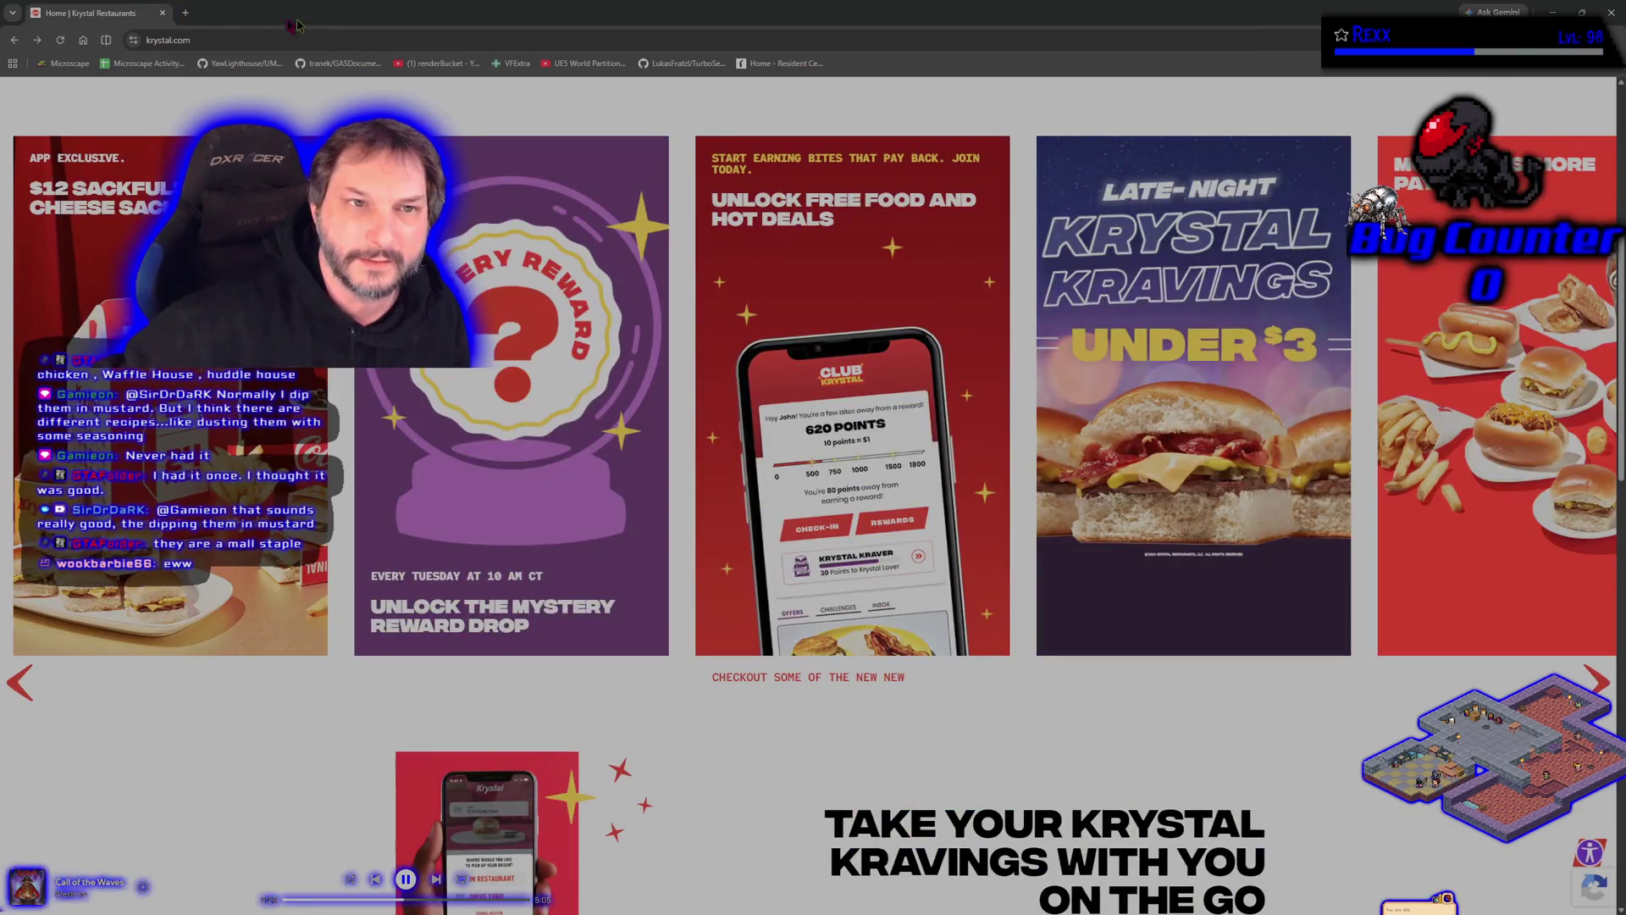
Step: Close the last browser tab to return to Unreal Engine with NS_HitImpact open
left_click(162, 13)
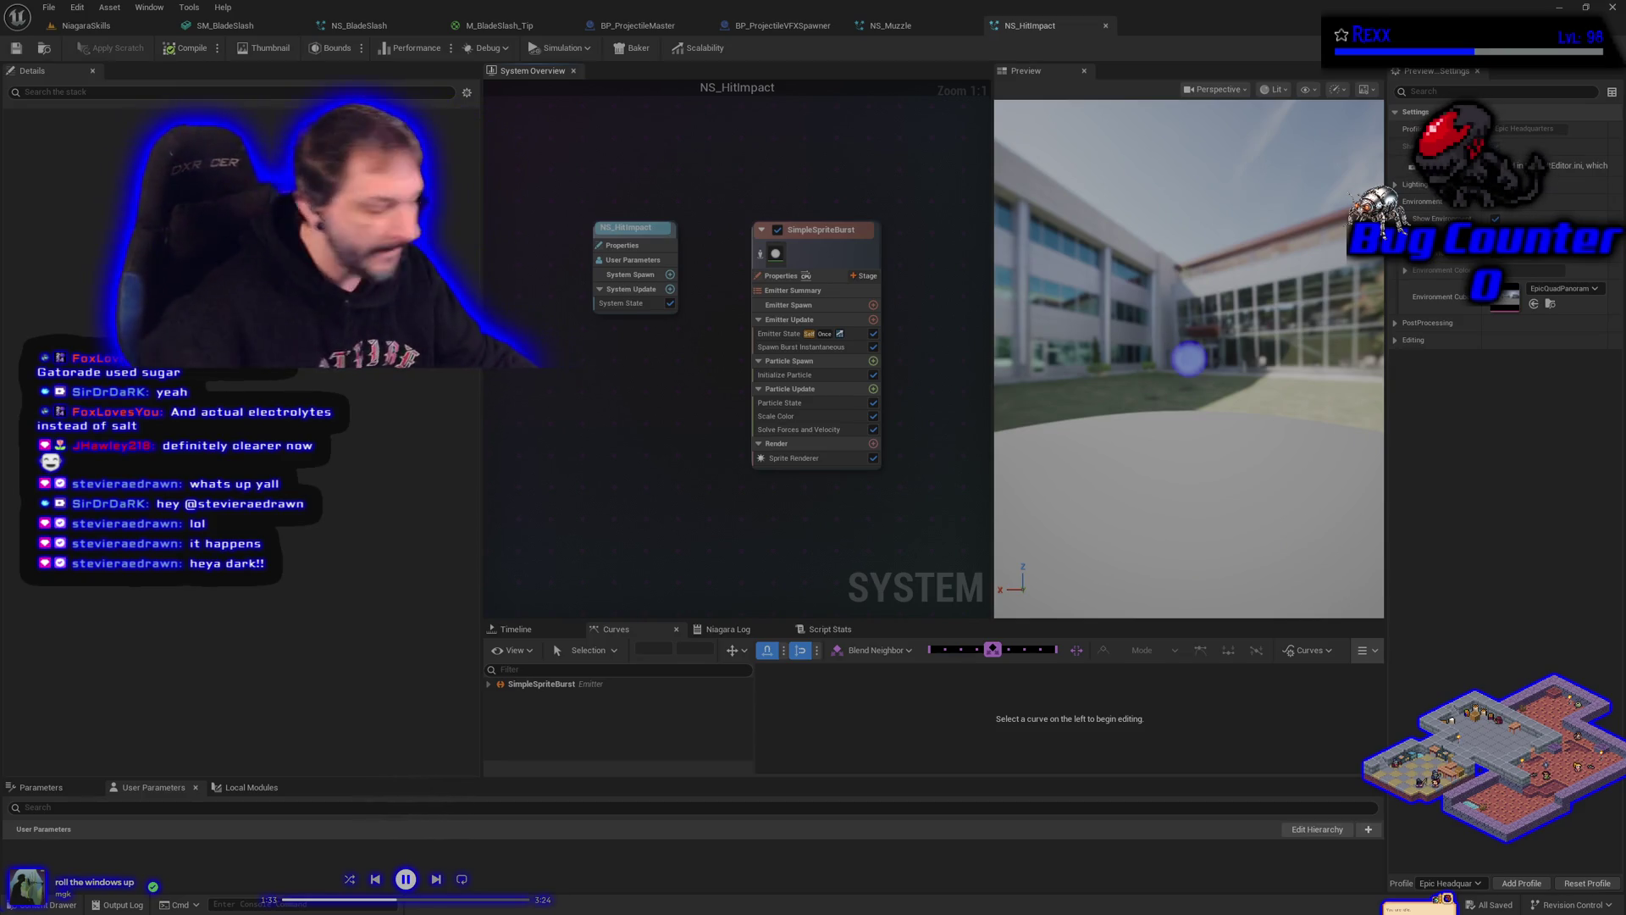
Step: Select the spawner actor in NiagaraSkills, open BP_ProjectileVFXSpawner, and compile it, getting a fatal error
left_click(110, 7)
left_click(85, 26)
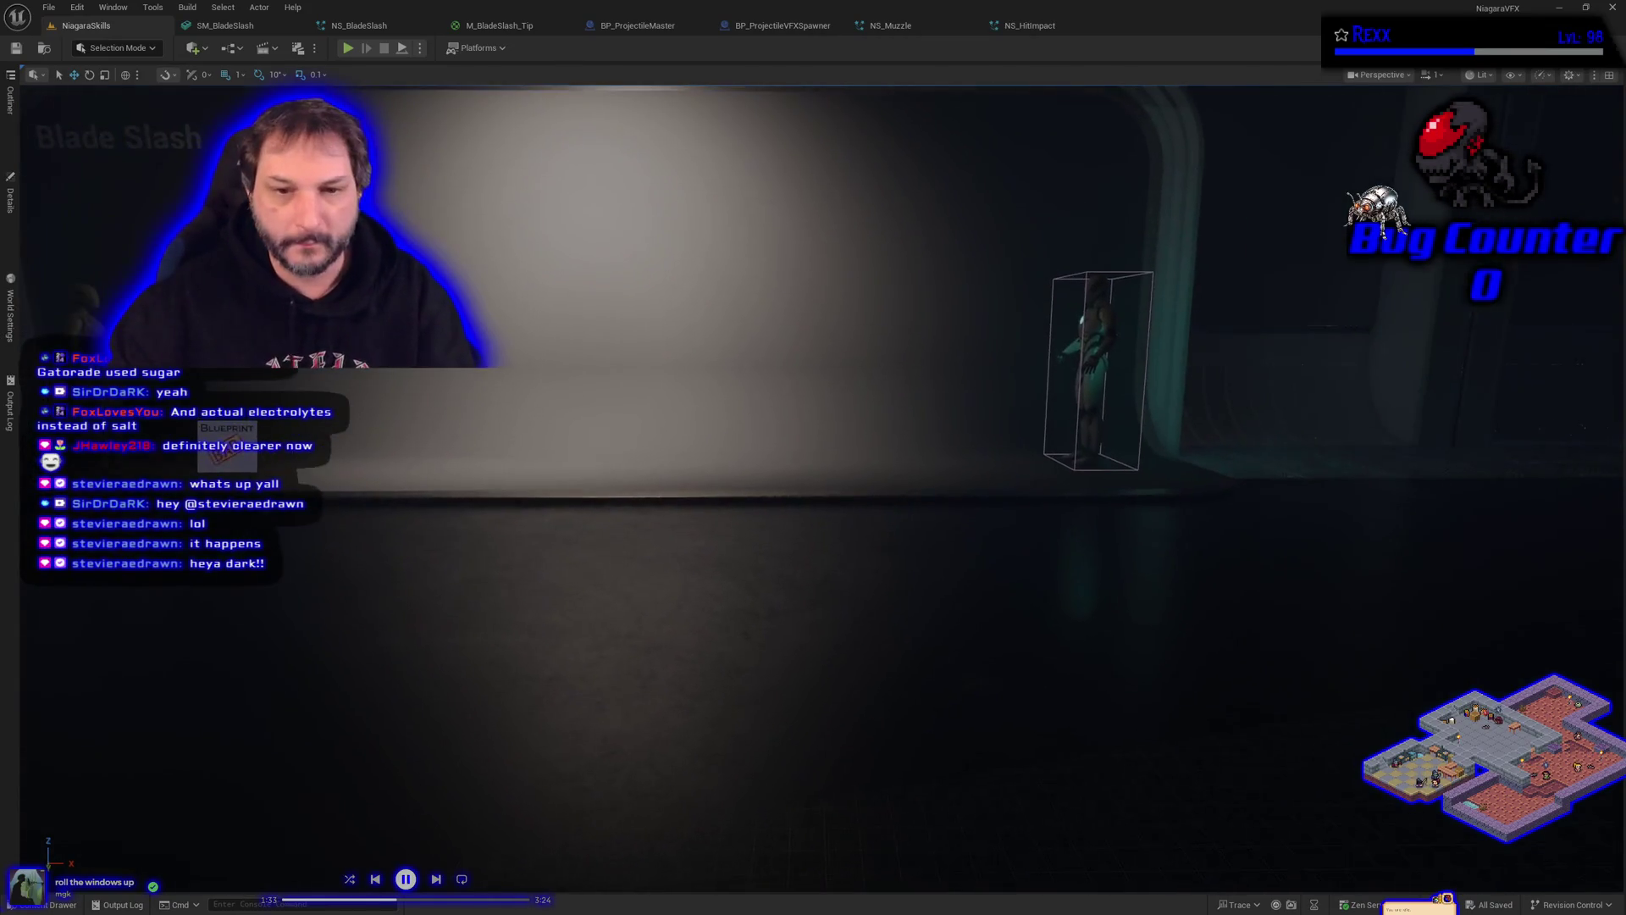
left_click(374, 447)
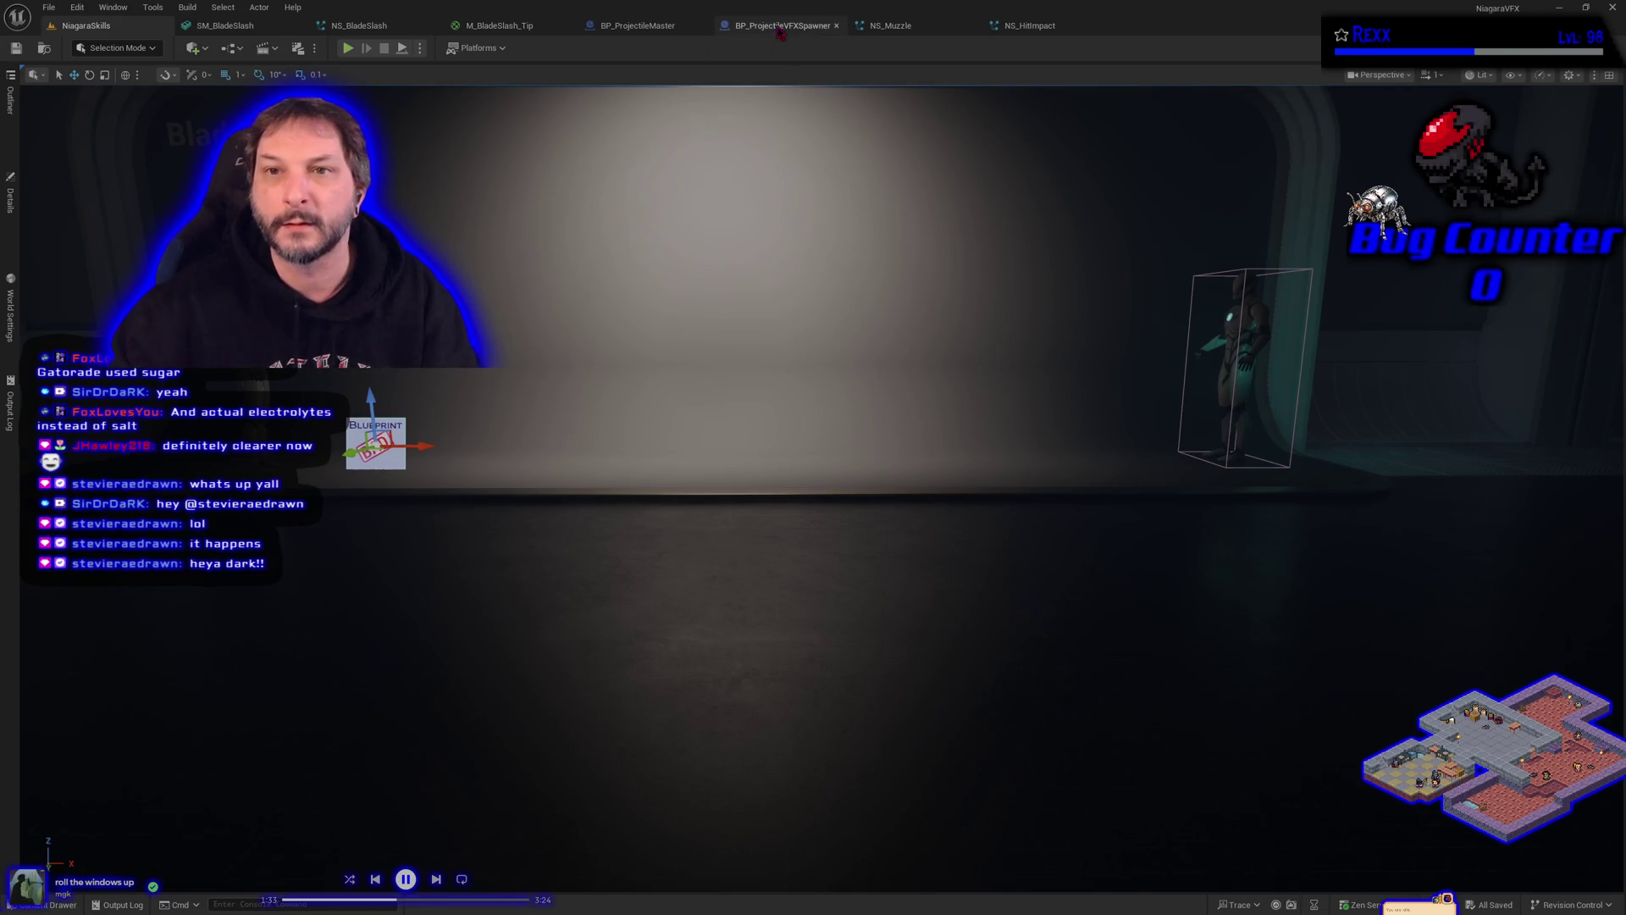
left_click(779, 26)
left_click(96, 48)
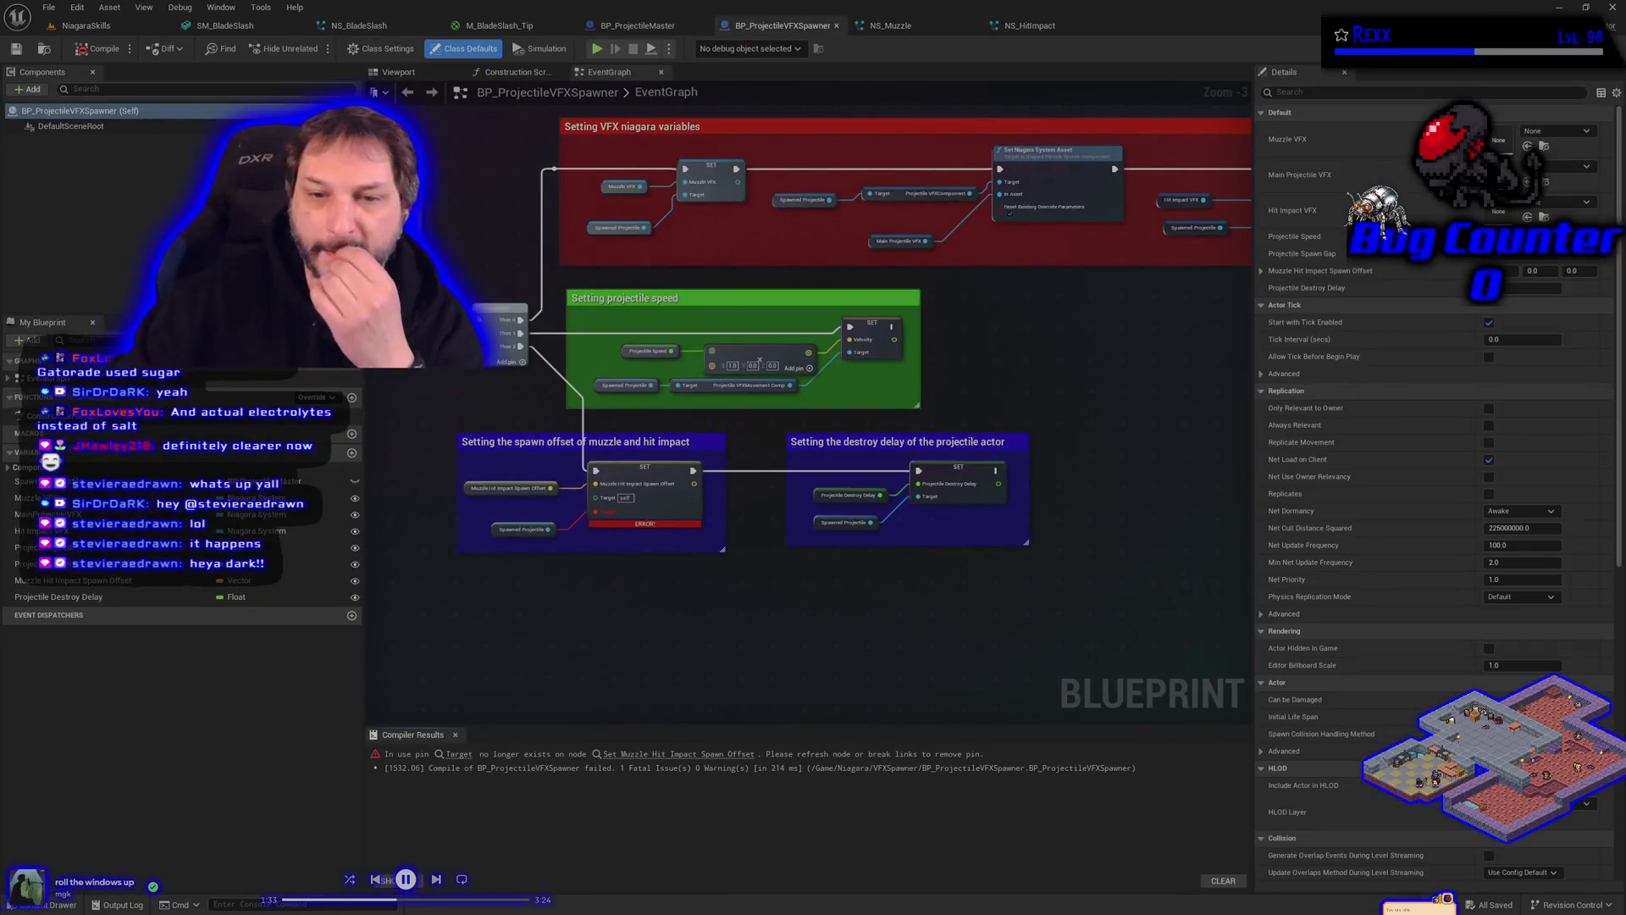
Step: Inspect the red SET Muzzle Hit Impact Spawn Offset node, then switch to BP_ProjectileMaster
scroll(773, 627, "up", 3)
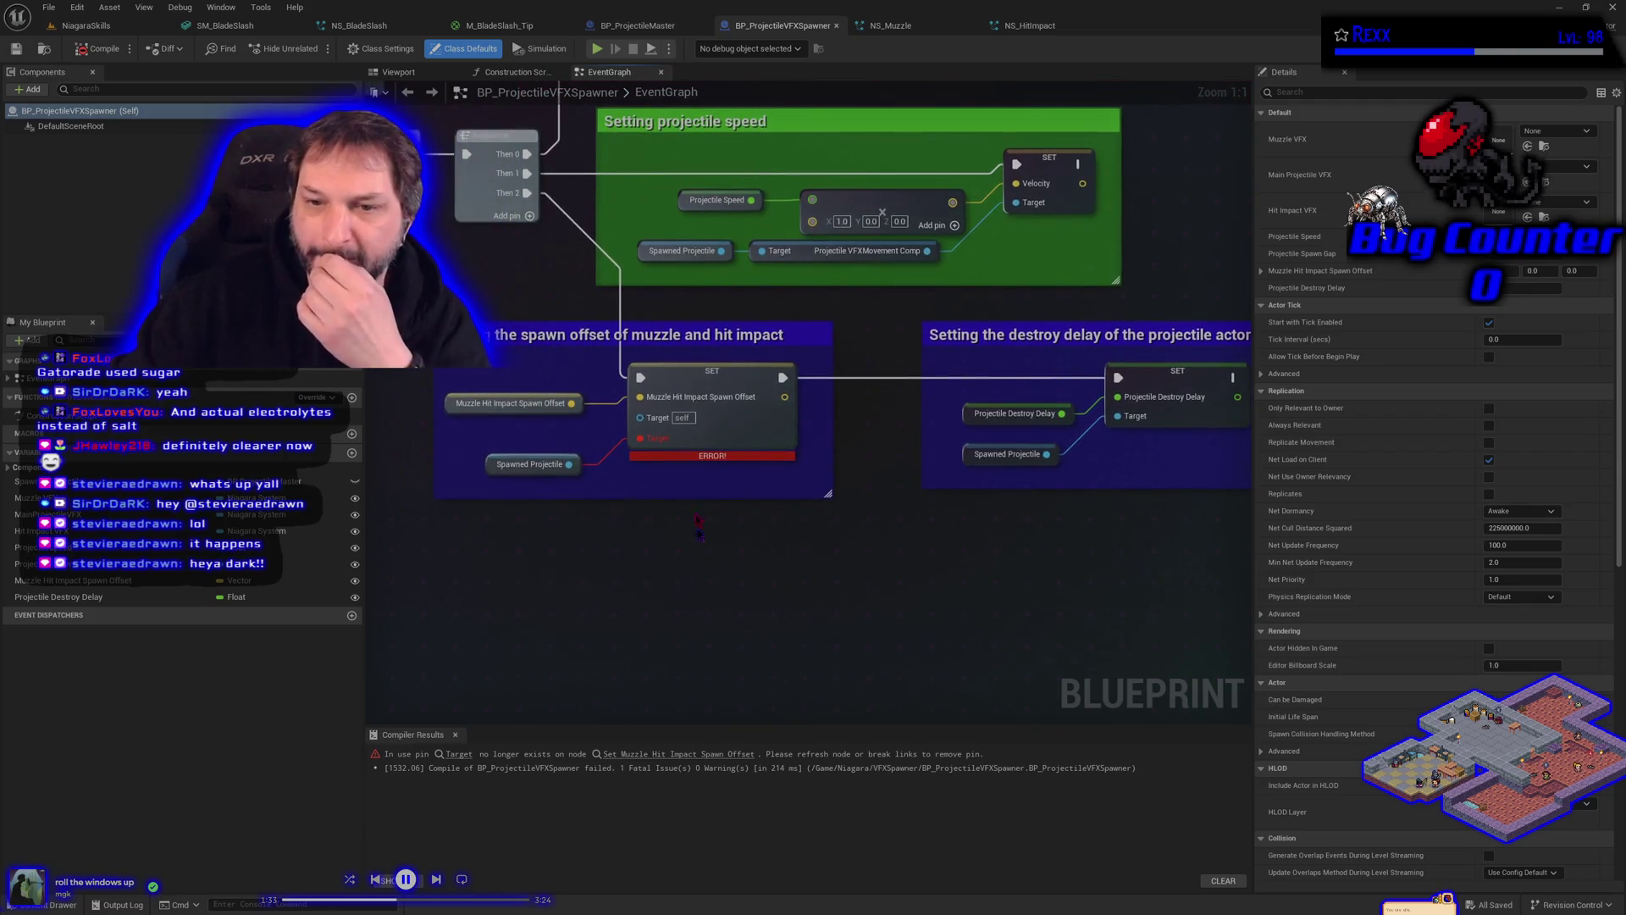
left_click(715, 427)
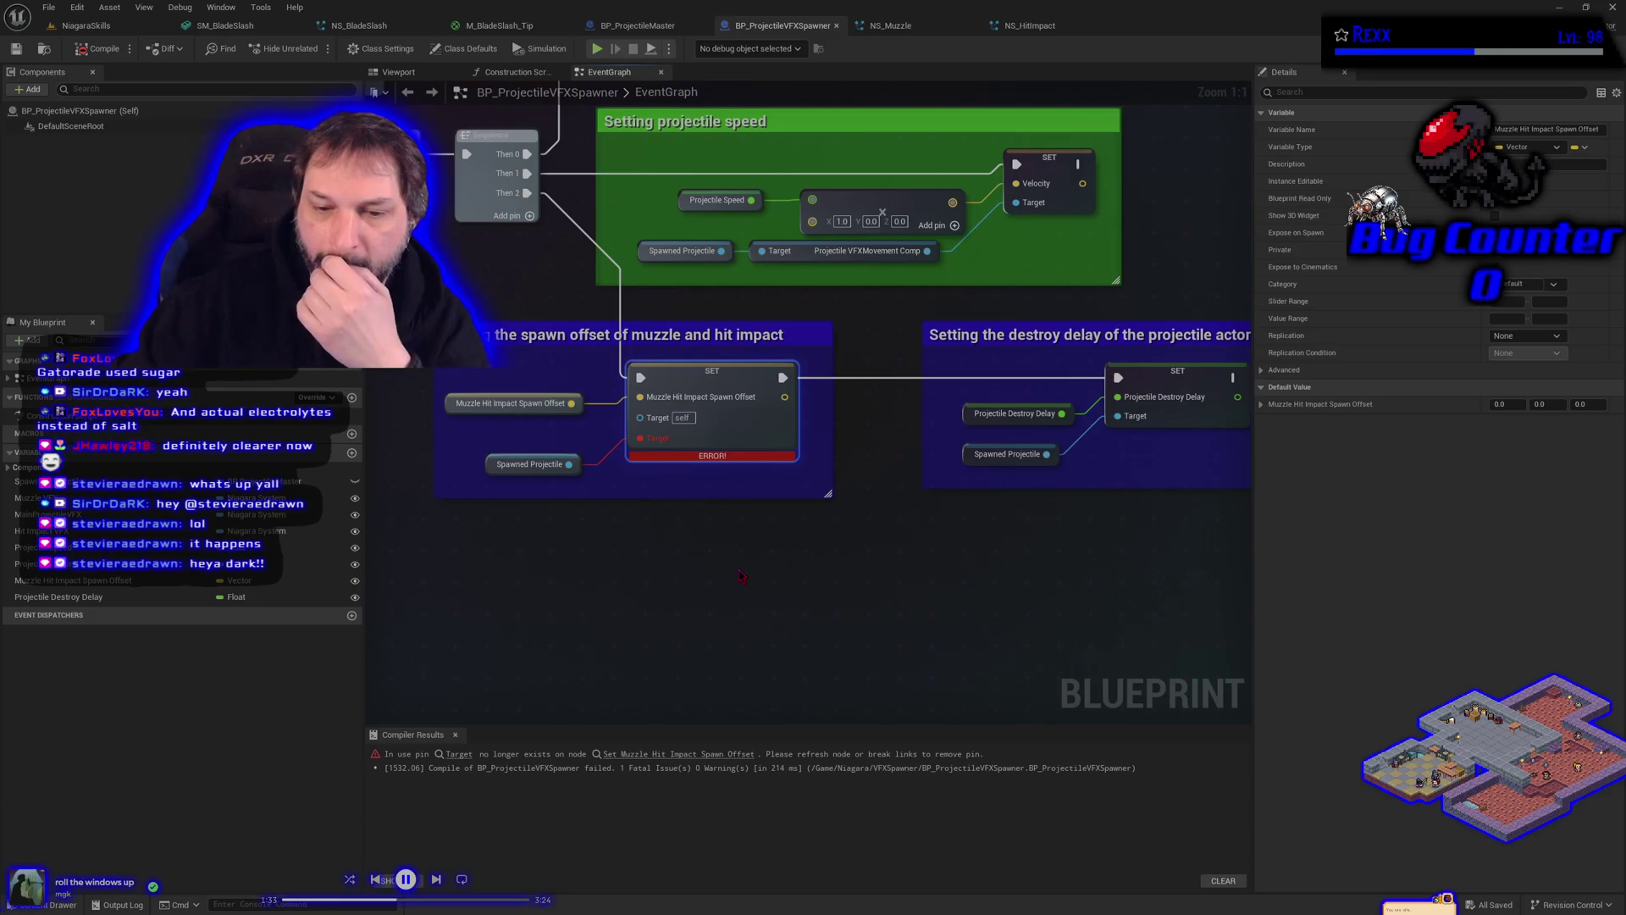
left_click(638, 25)
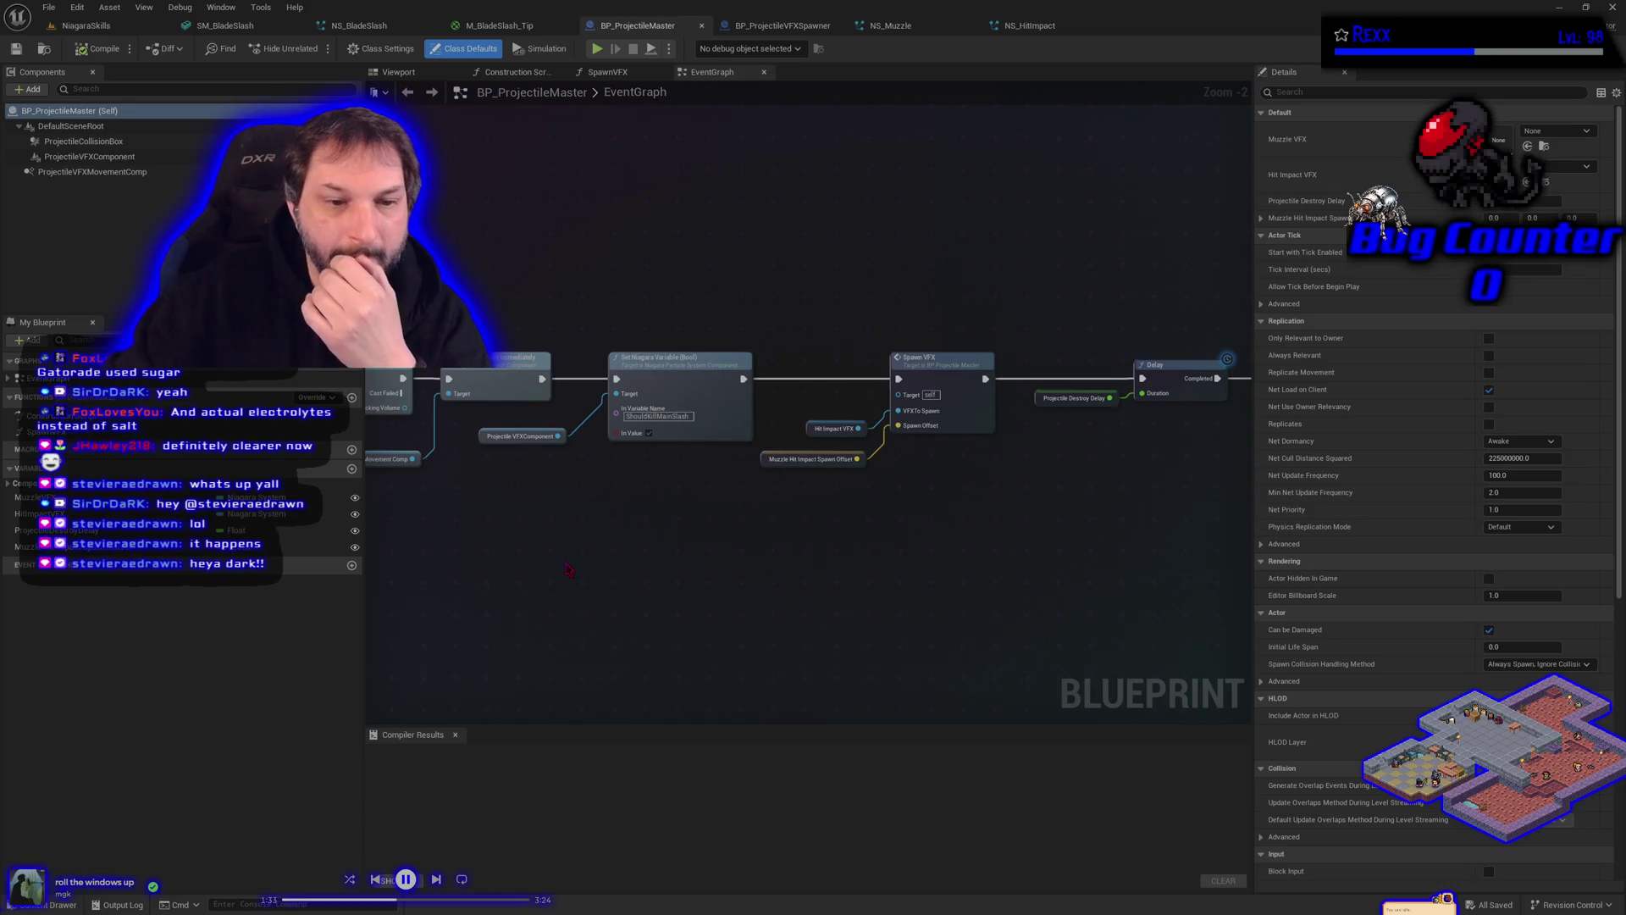
Step: Check the Muzzle Hit Impact Spawn Offset variable and compile BP_ProjectileMaster successfully
left_click(288, 546)
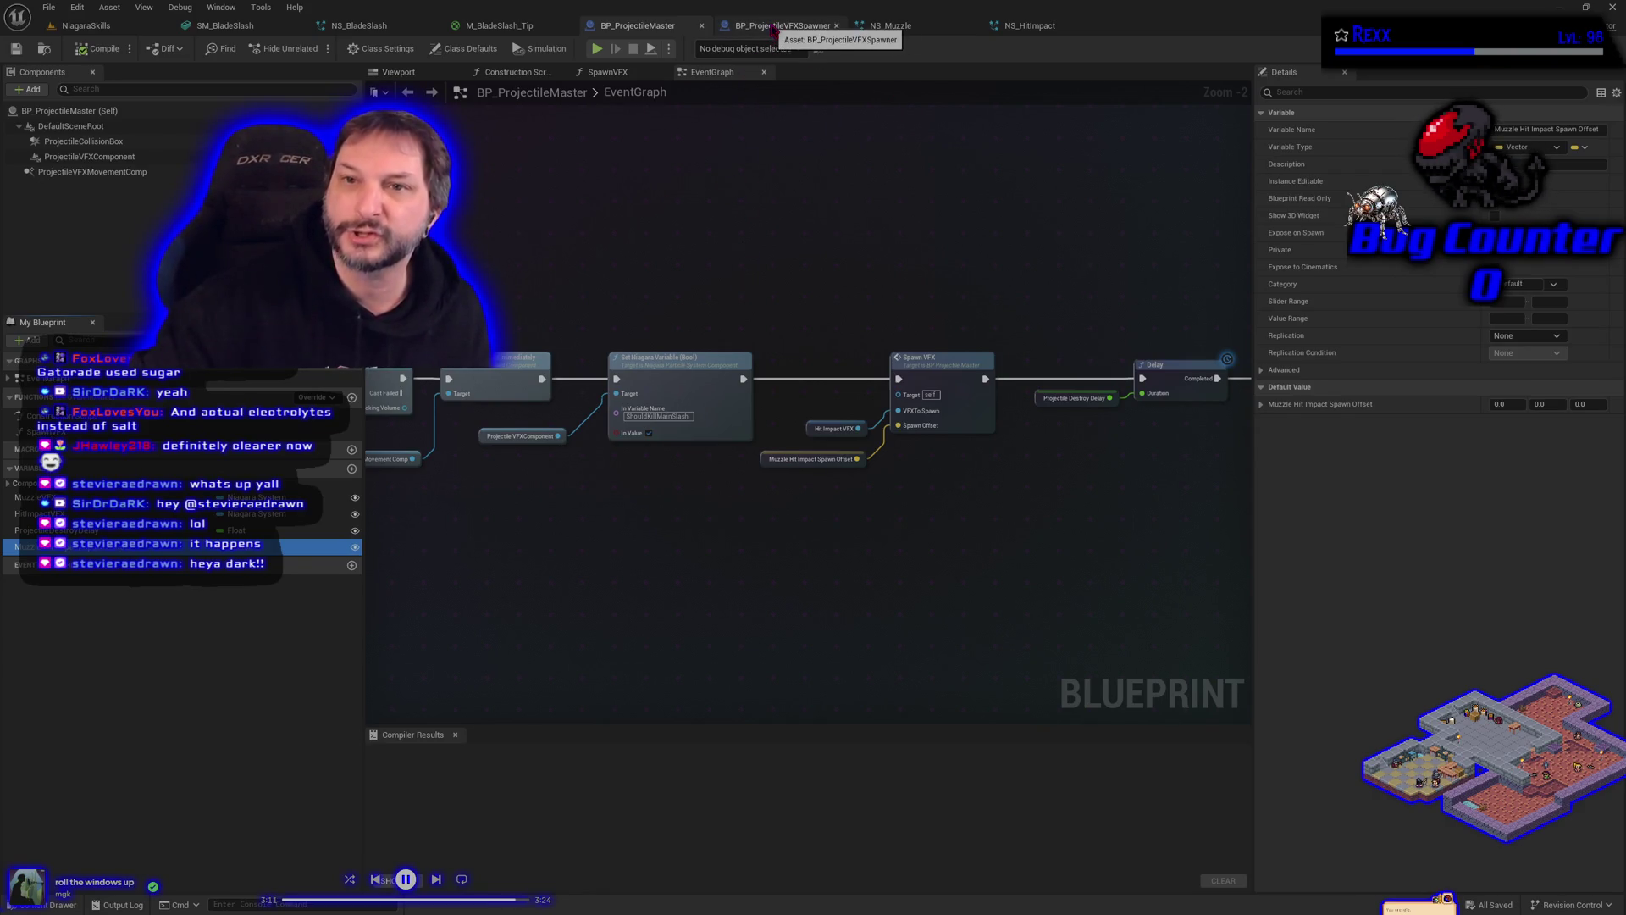
left_click(76, 52)
left_click(75, 53)
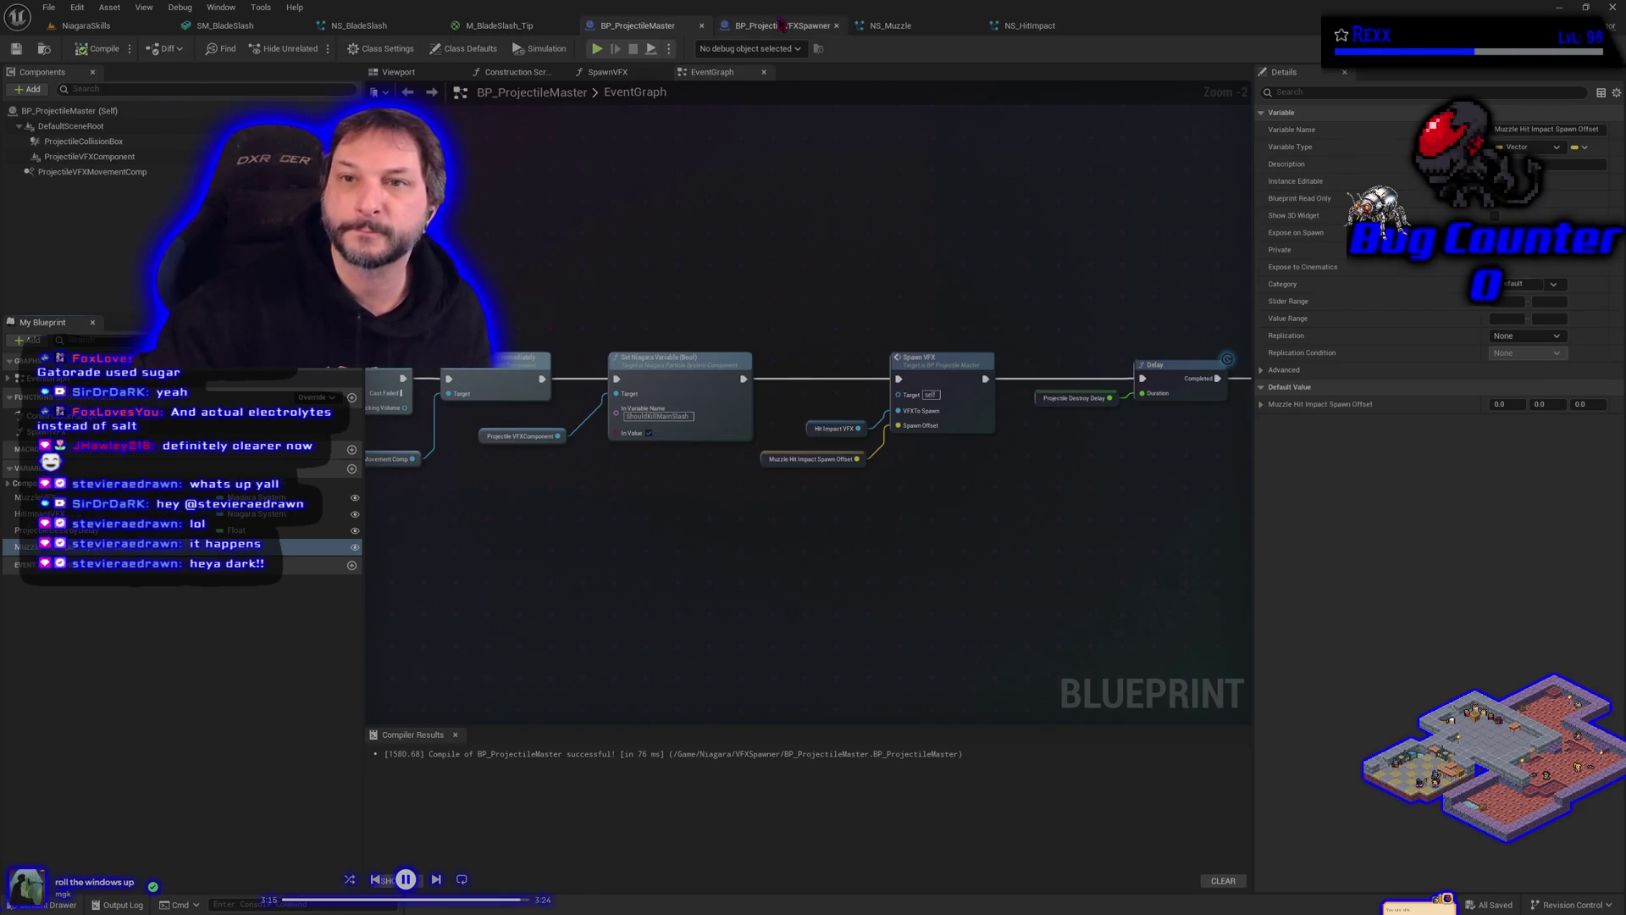
Step: Recompile BP_ProjectileVFXSpawner and move the Spawned Projectile wire off the broken pin
left_click(779, 25)
left_click(100, 51)
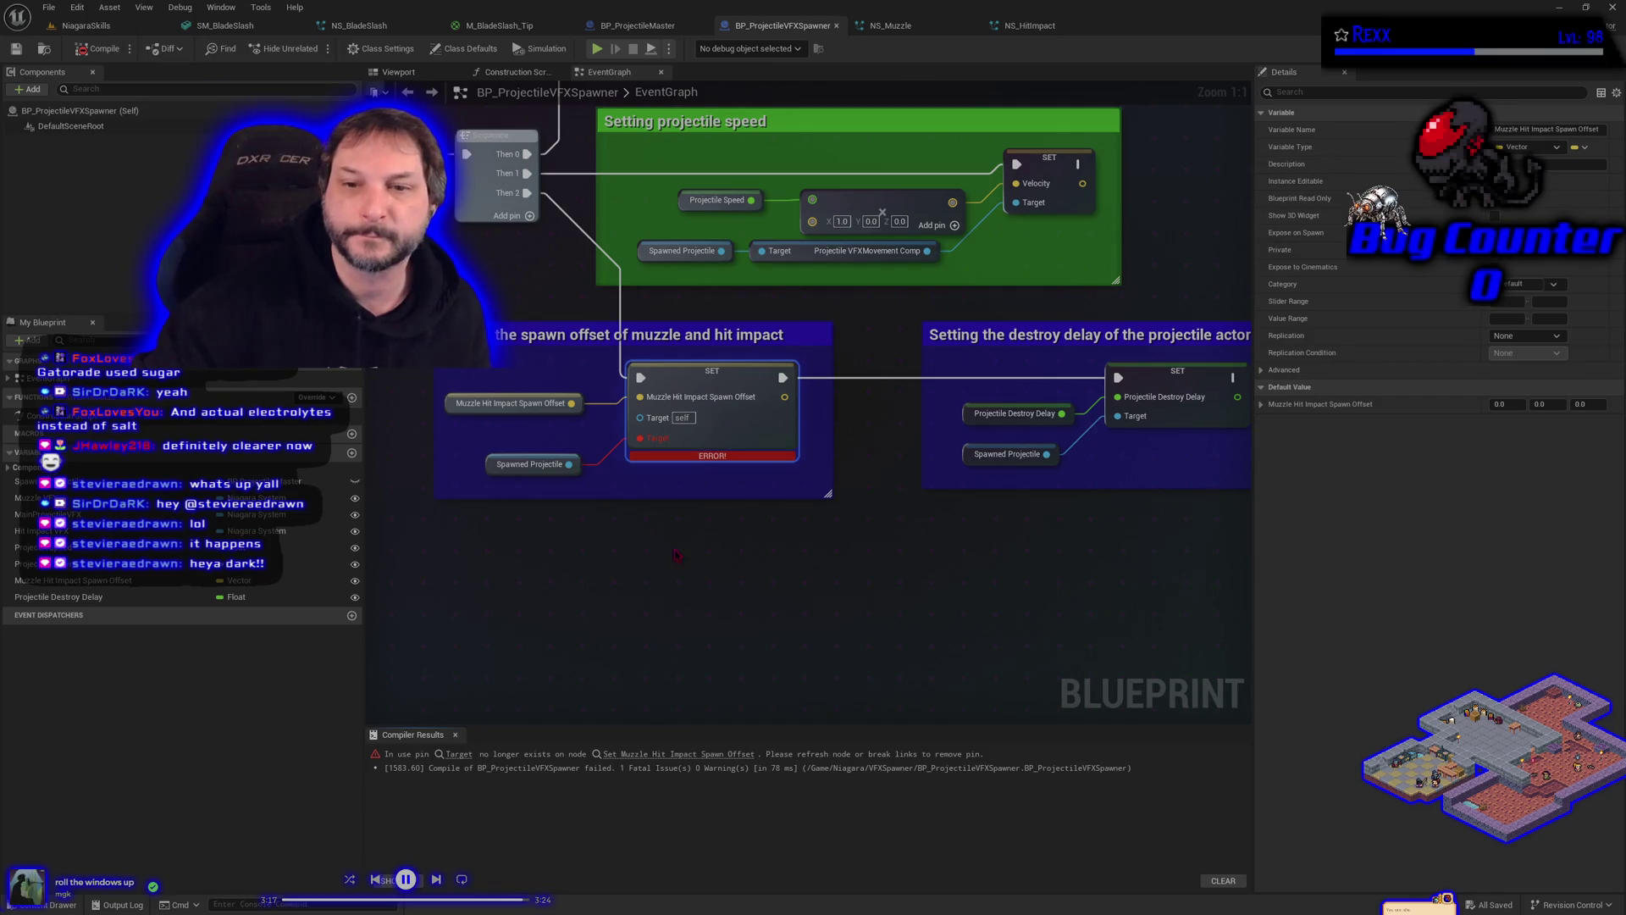
mouse_move(640, 438)
left_mouse_down()
mouse_move(720, 500)
mouse_move(641, 417)
left_mouse_up()
Step: Break the orphaned Target pin link and wire Spawned Projectile into the setter's target
left_click(614, 512)
right_click(649, 446)
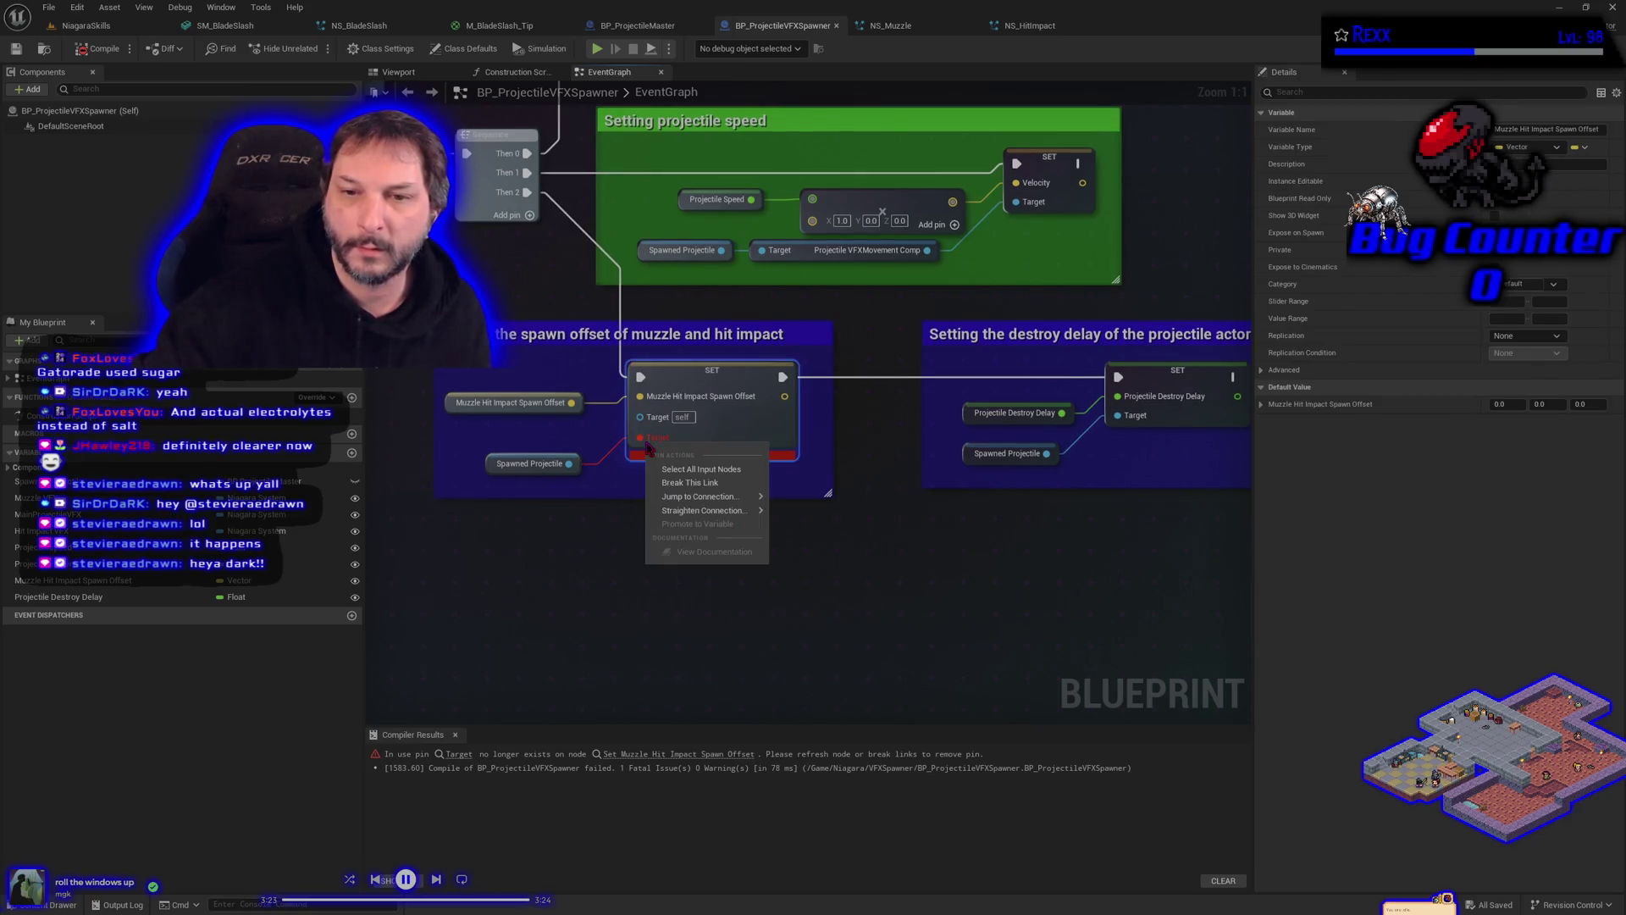
left_click(677, 474)
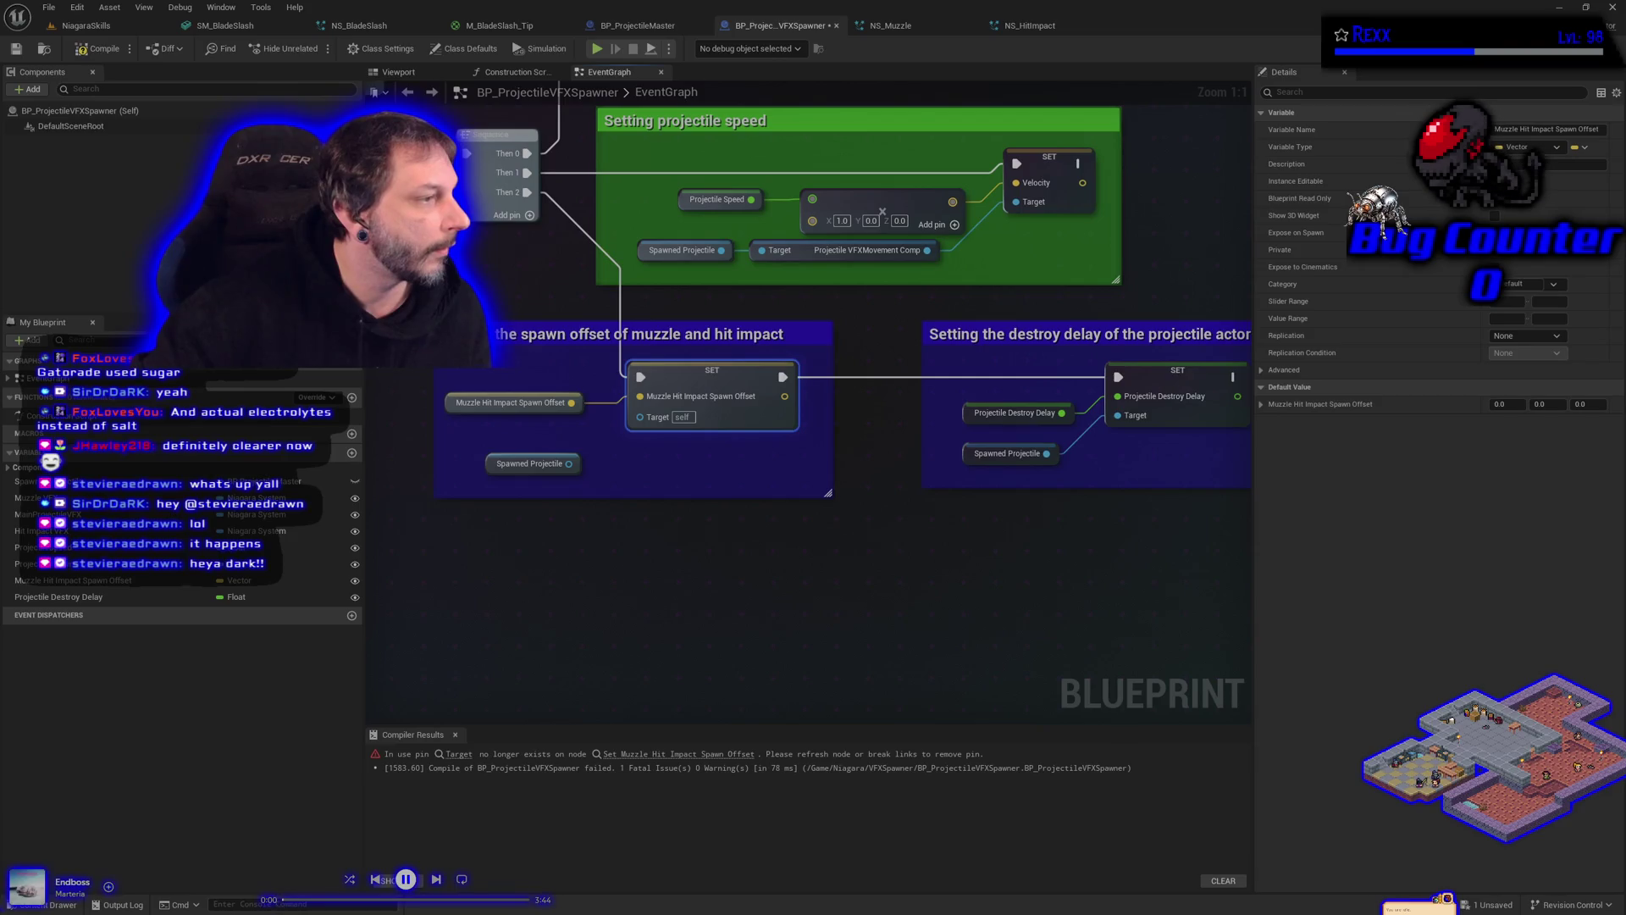
mouse_move(568, 463)
left_mouse_down()
mouse_move(715, 498)
mouse_move(648, 424)
mouse_move(662, 419)
left_mouse_up()
left_click(595, 506)
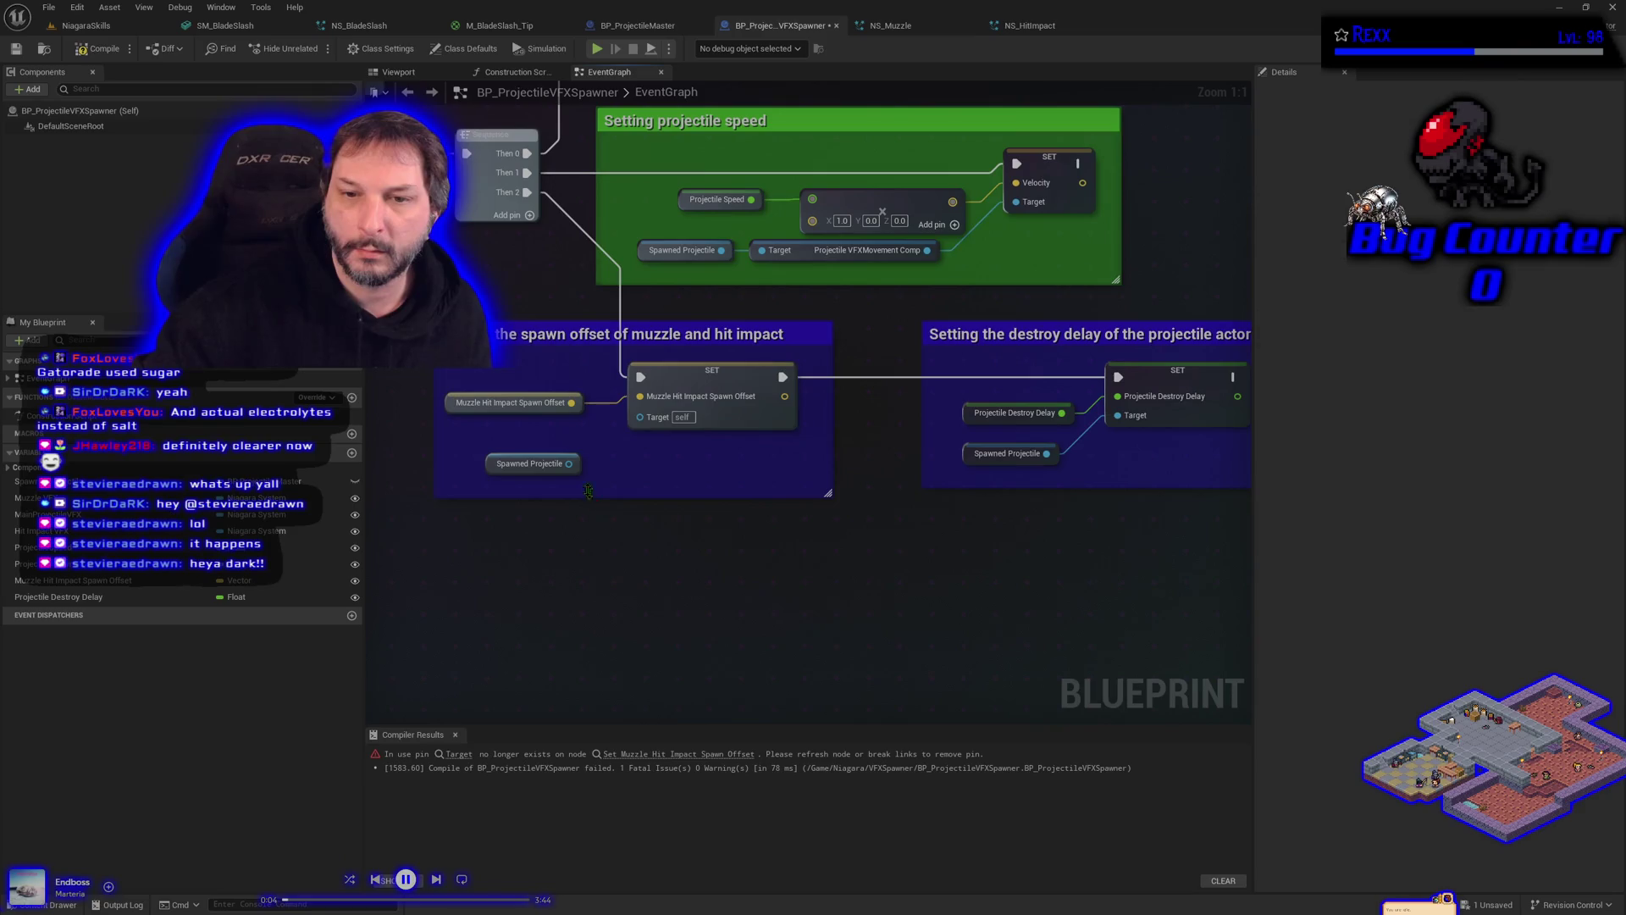
Step: Add a Muzzle Hit Impact Spawn Offset setter from Spawned Projectile, rewiring offset value and execution through it
left_click_drag(569, 463, 641, 472)
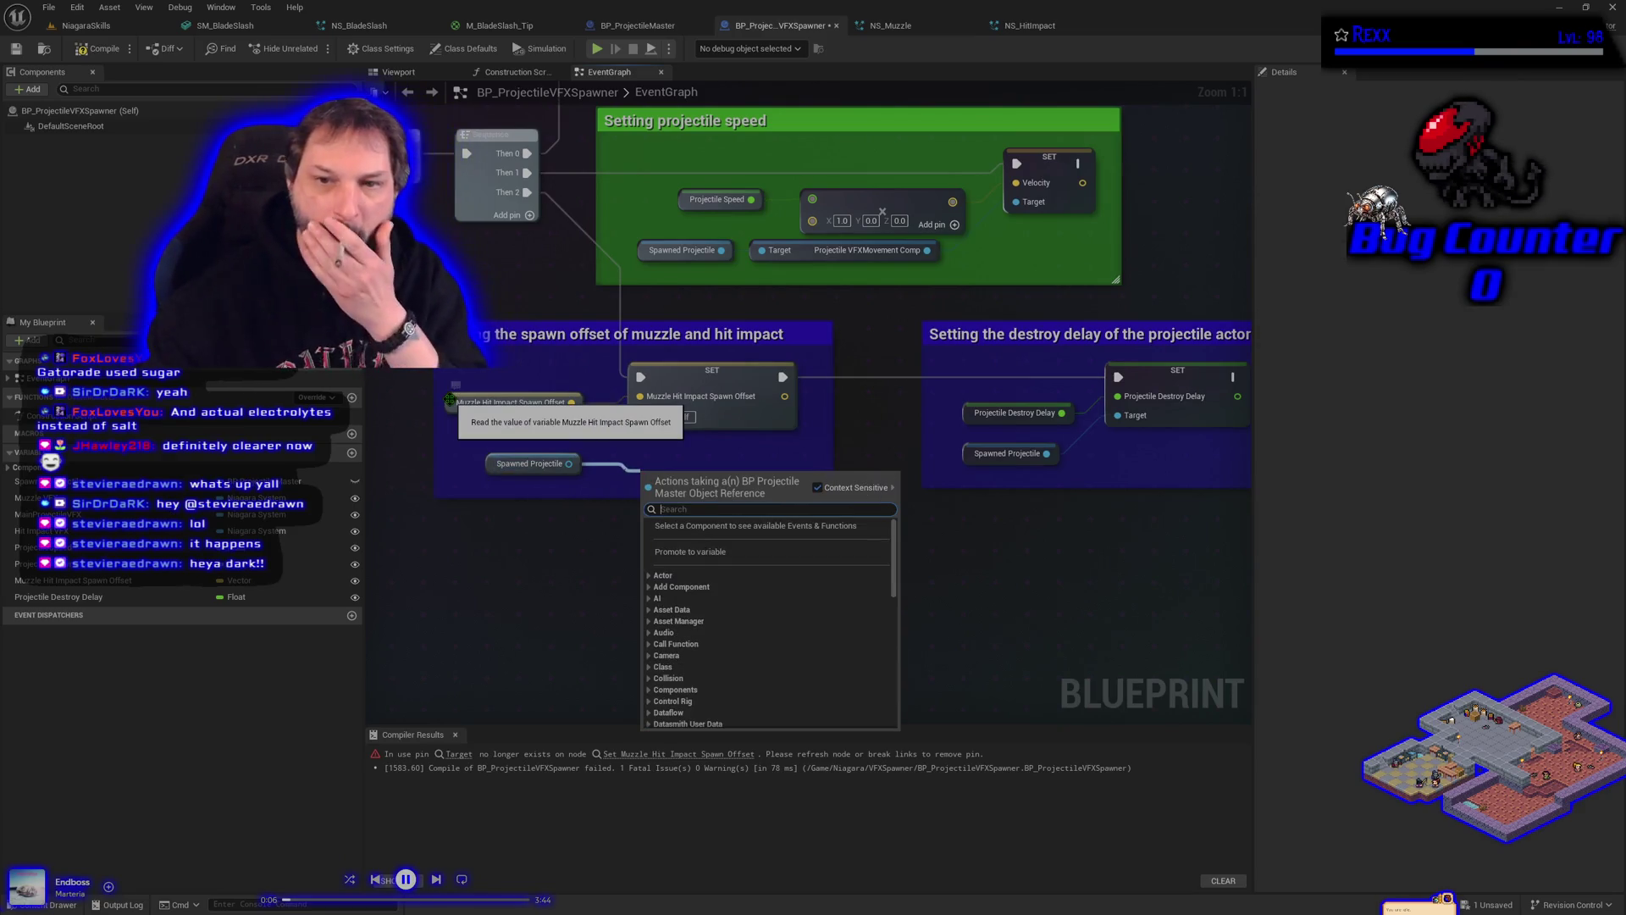
type("set mu")
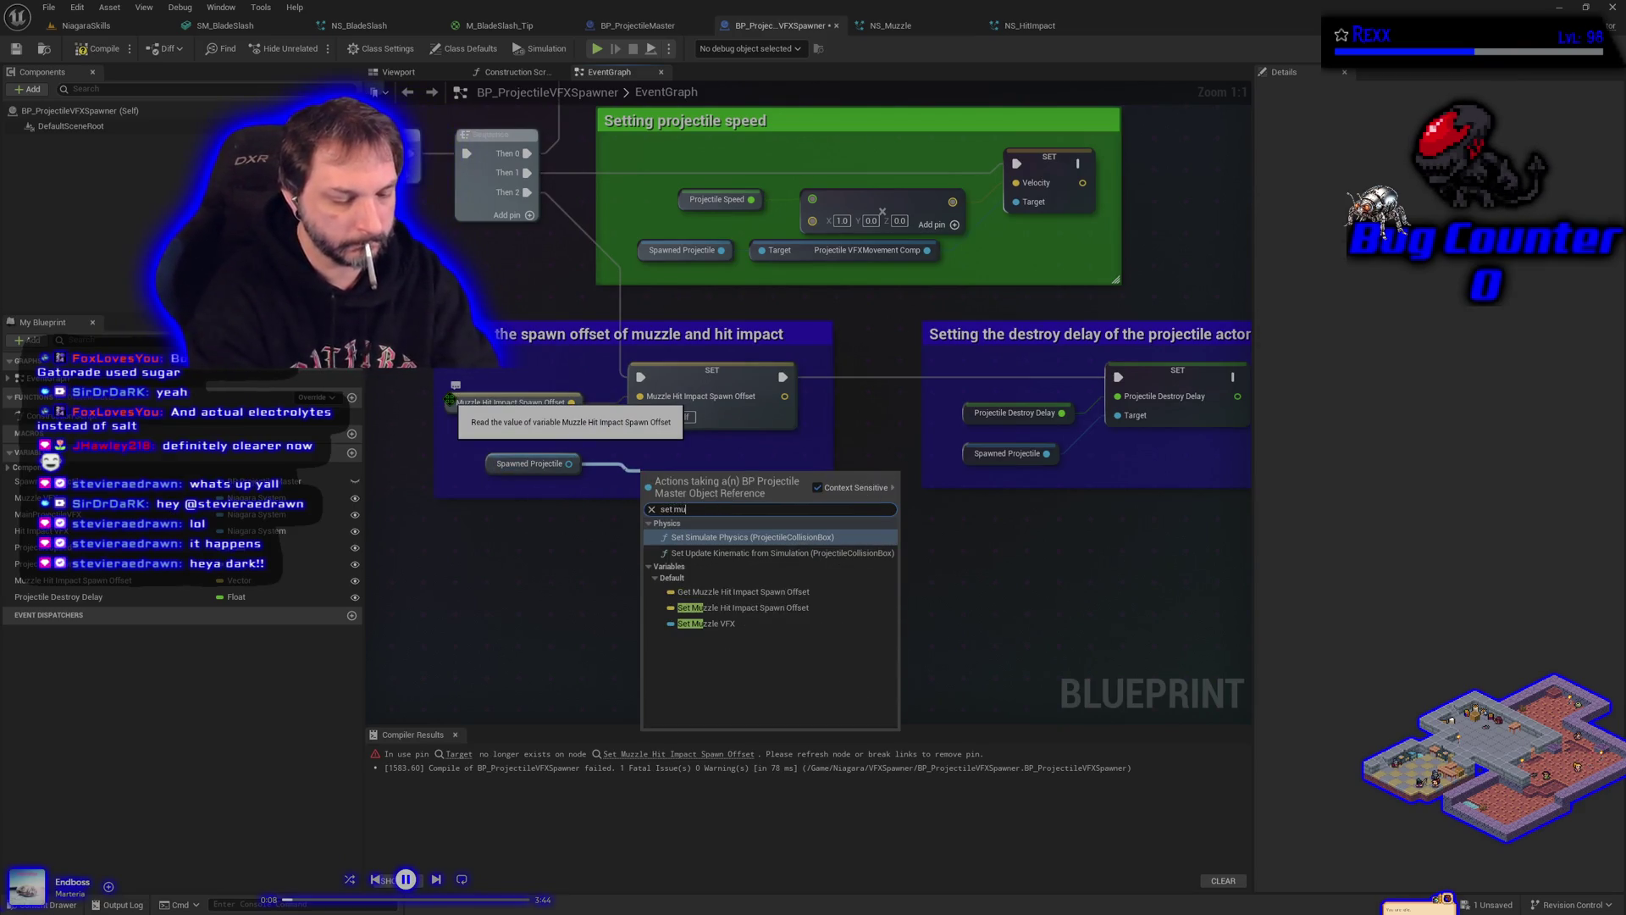
type("zzle")
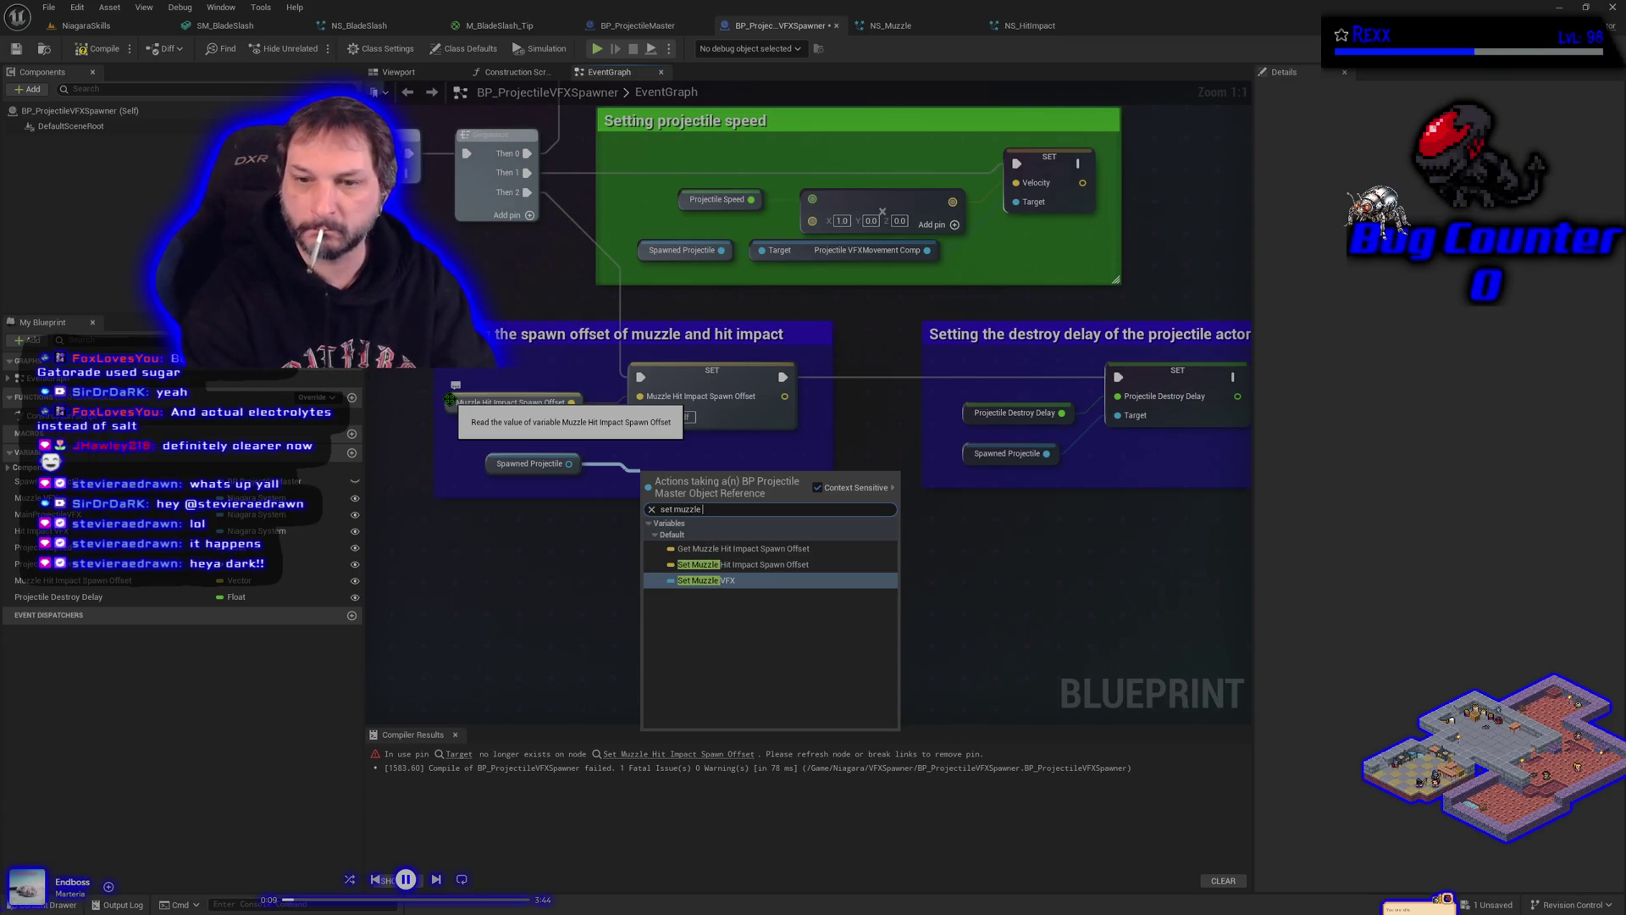
key("Up")
key("Return")
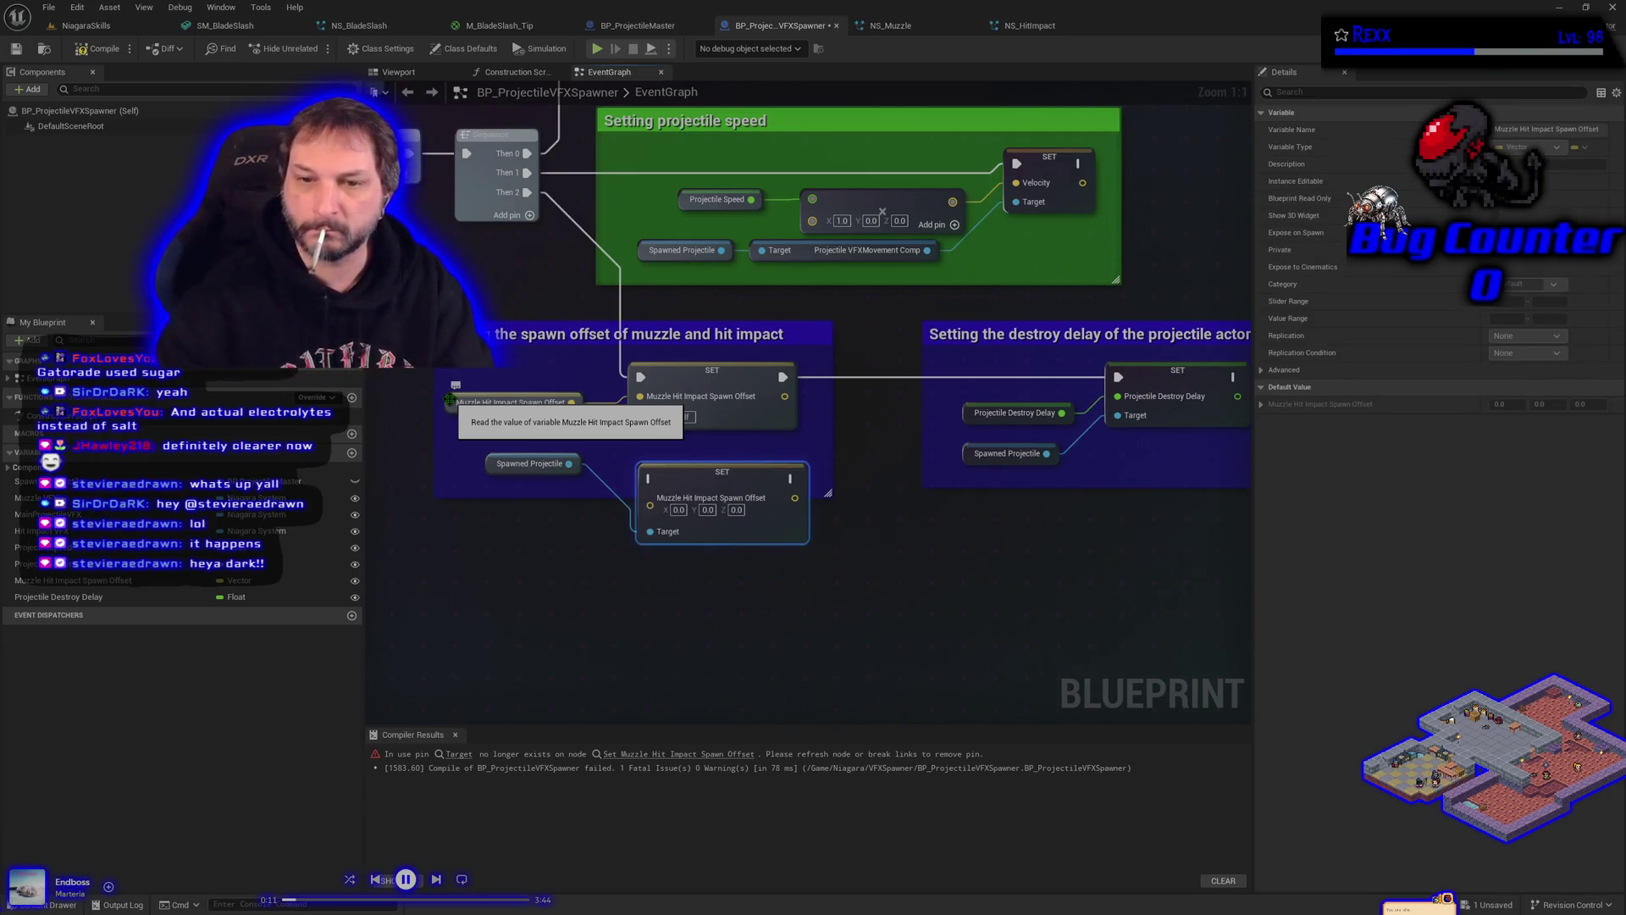
left_click_drag(723, 480, 712, 450)
mouse_move(639, 396)
left_mouse_down()
mouse_move(623, 462)
mouse_move(640, 467)
mouse_move(640, 381)
mouse_move(640, 448)
left_mouse_up()
left_click_drag(784, 377, 782, 448)
Step: Delete the old broken setter, then compile and save BP_ProjectileVFXSpawner
left_click_drag(753, 384, 774, 567)
left_click_drag(702, 452, 712, 381)
left_click(716, 545)
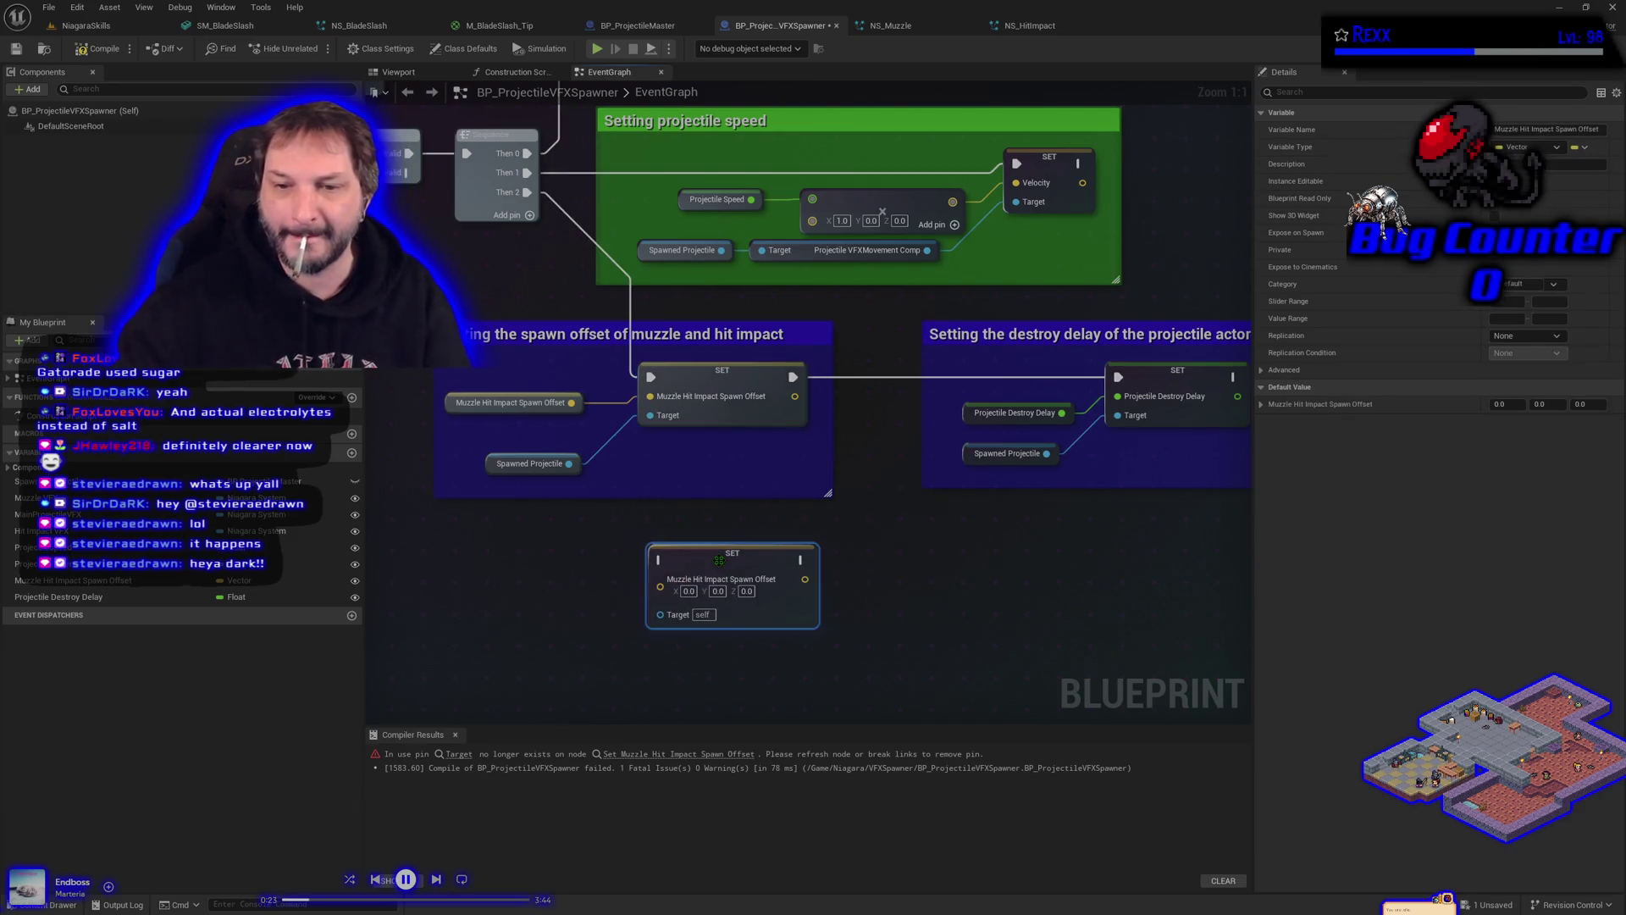
key("Delete")
left_click(114, 49)
key("ctrl+s")
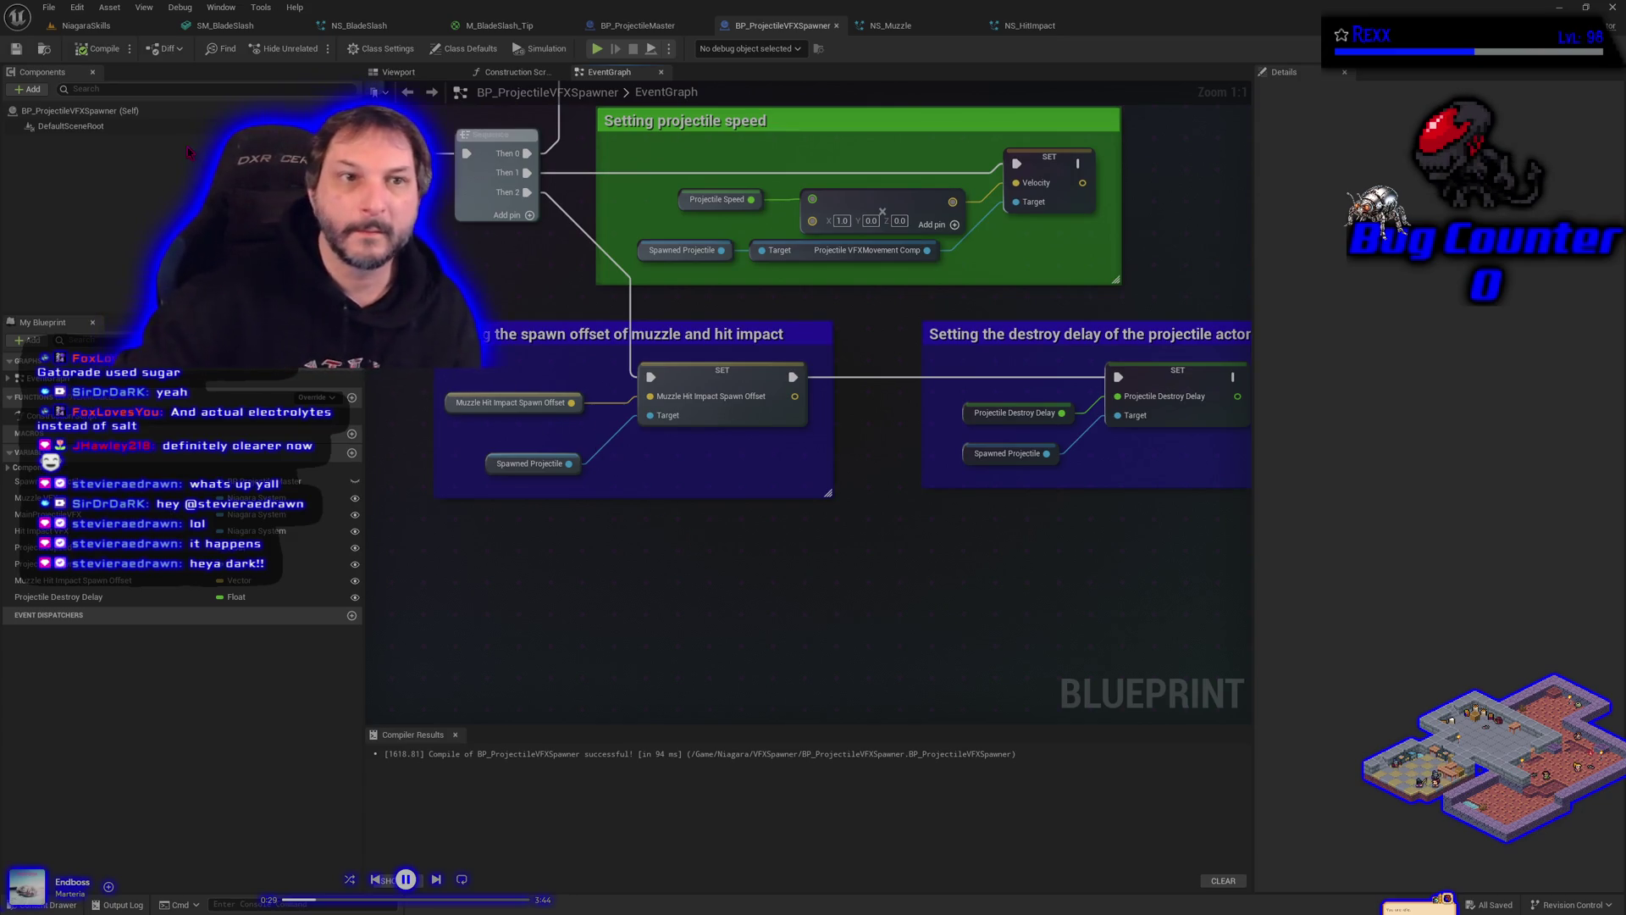
left_click(89, 26)
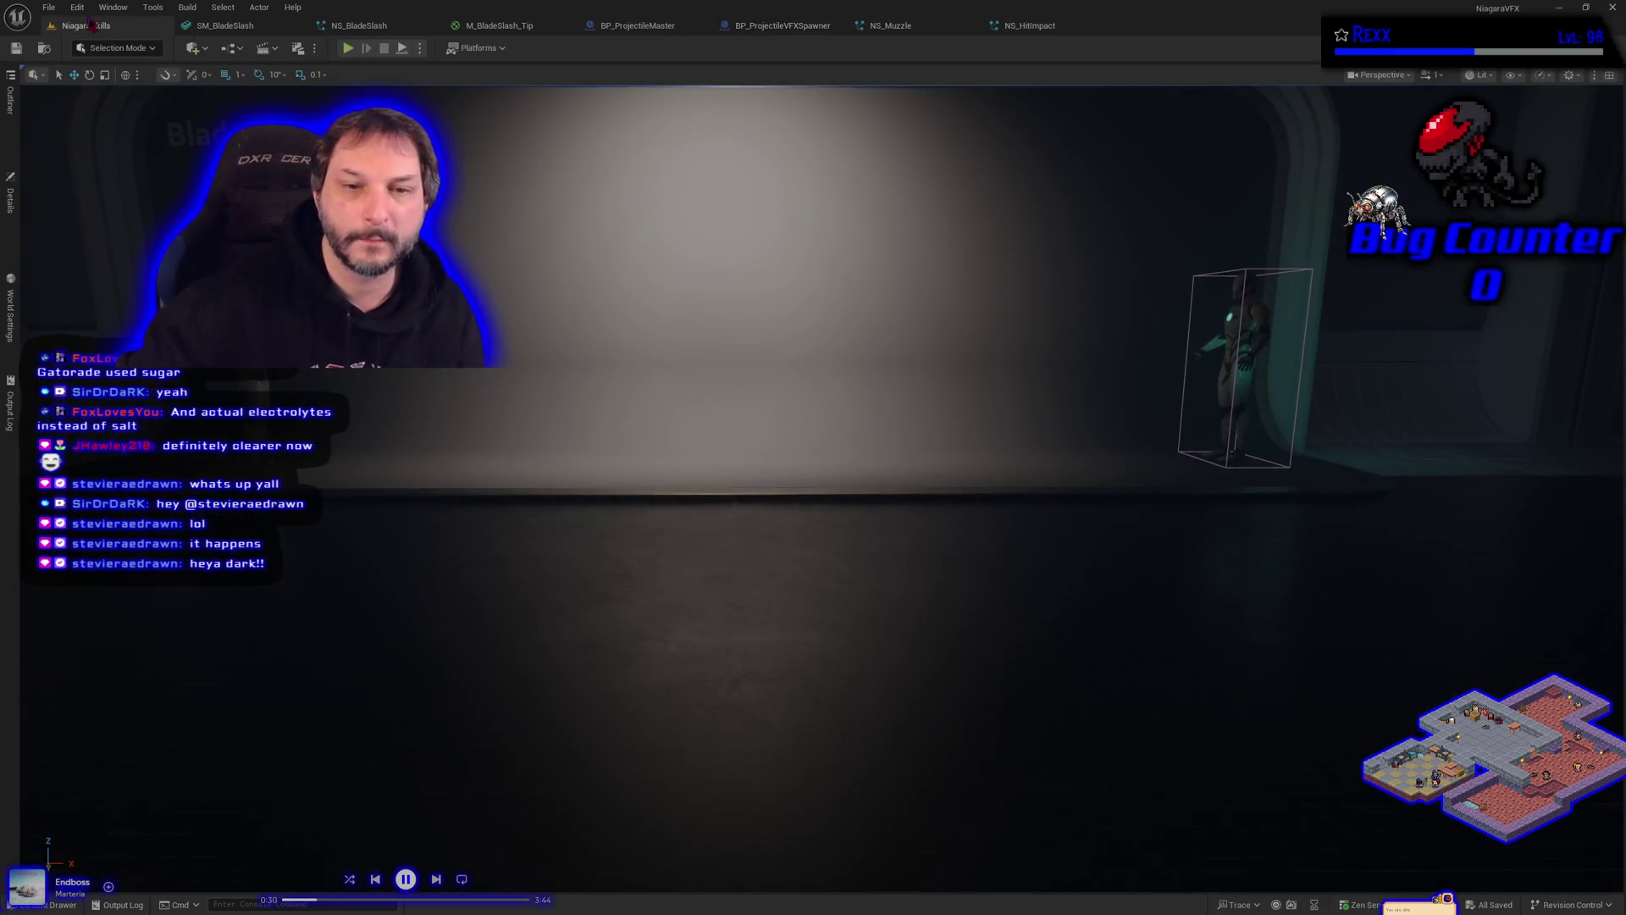
Step: Check the spawner actor's details, then run and stop a play-mode test of the level
left_click(14, 206)
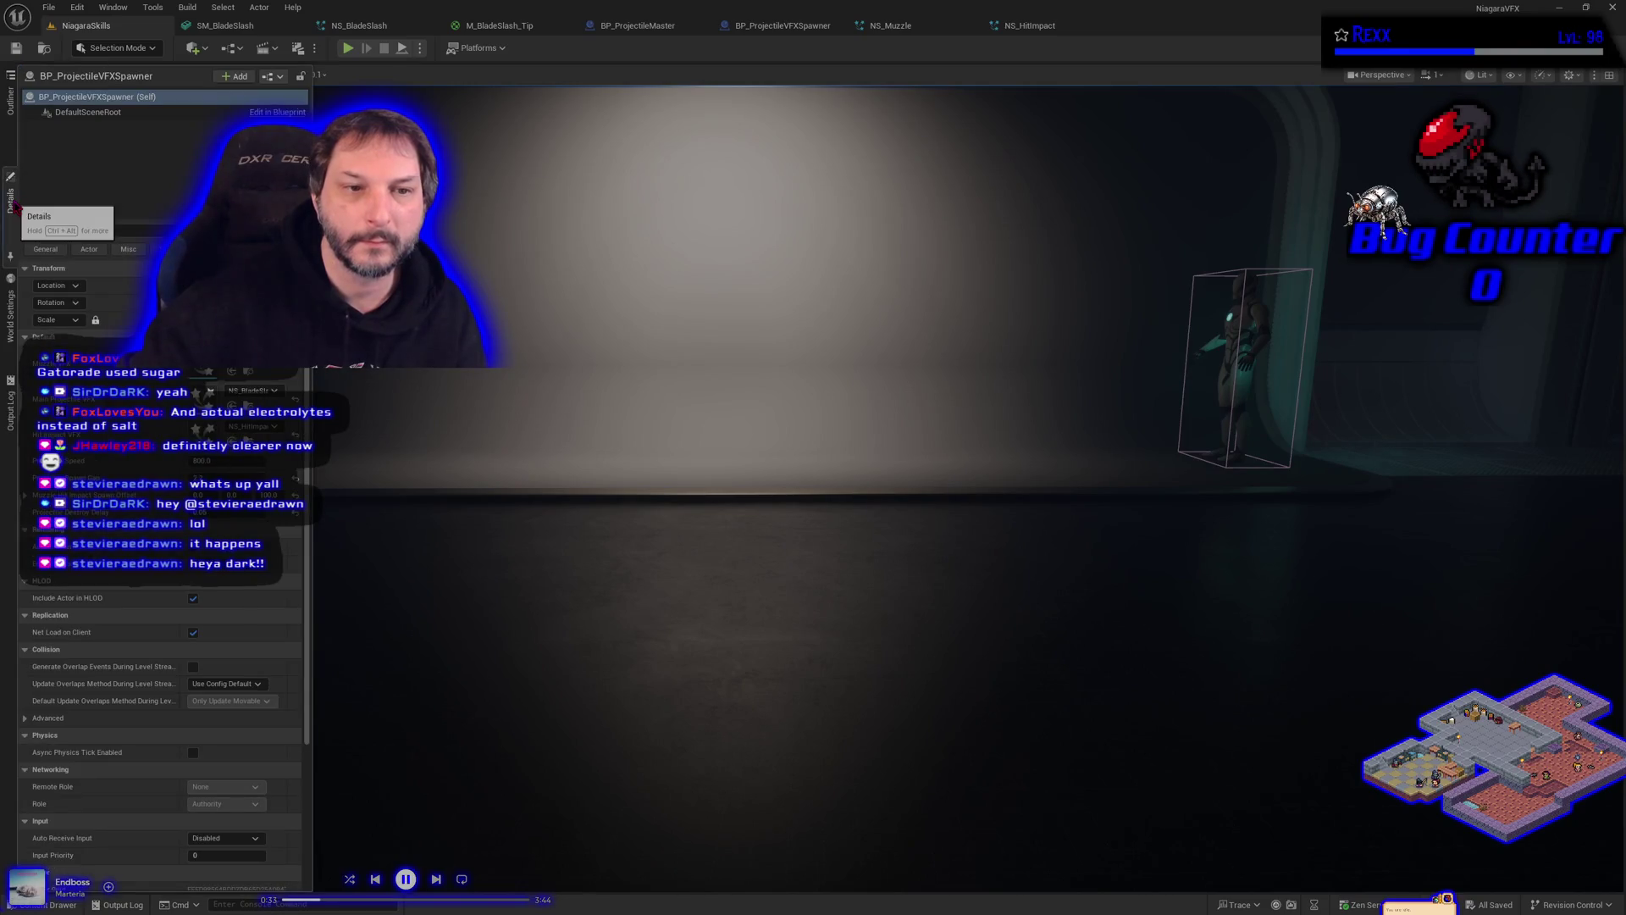
left_click(15, 206)
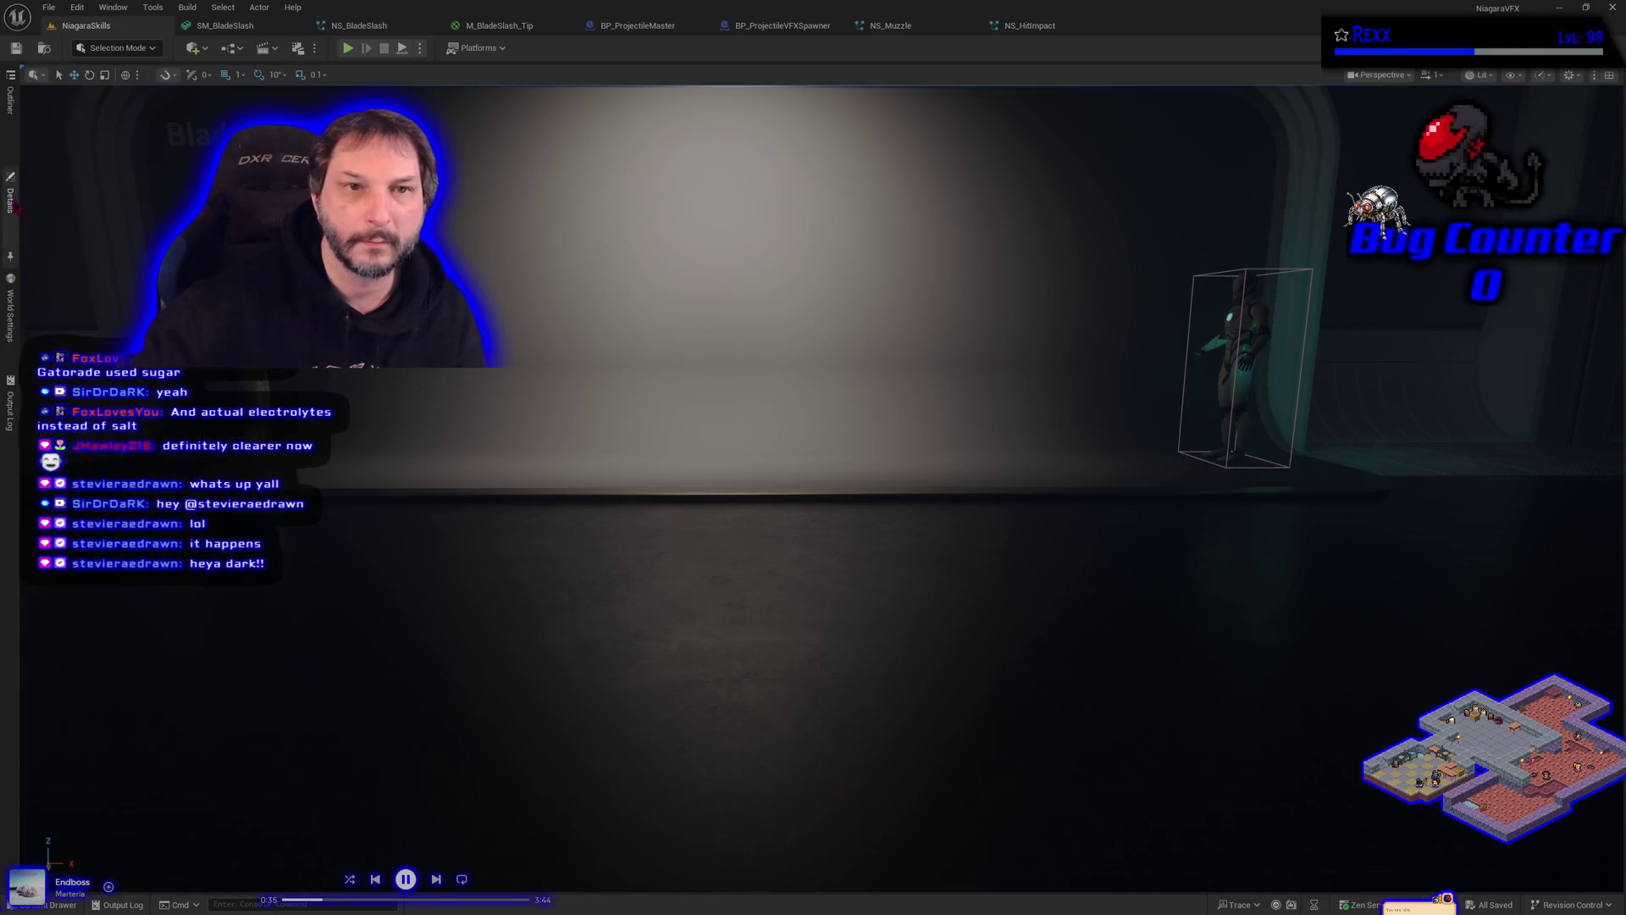
left_click(349, 48)
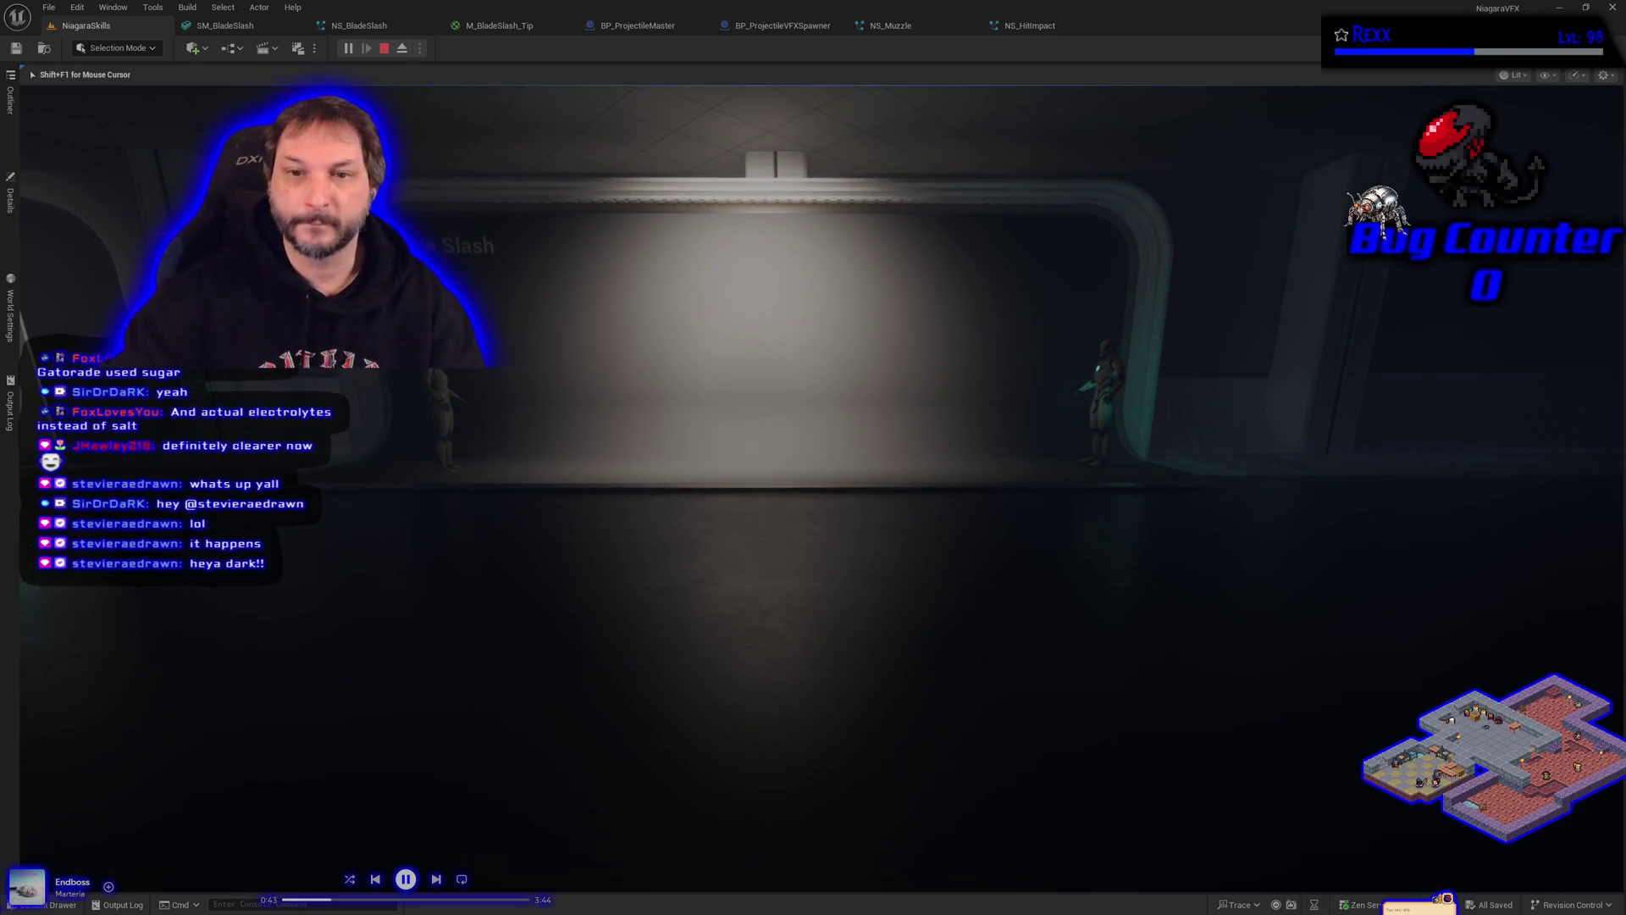
key("Escape")
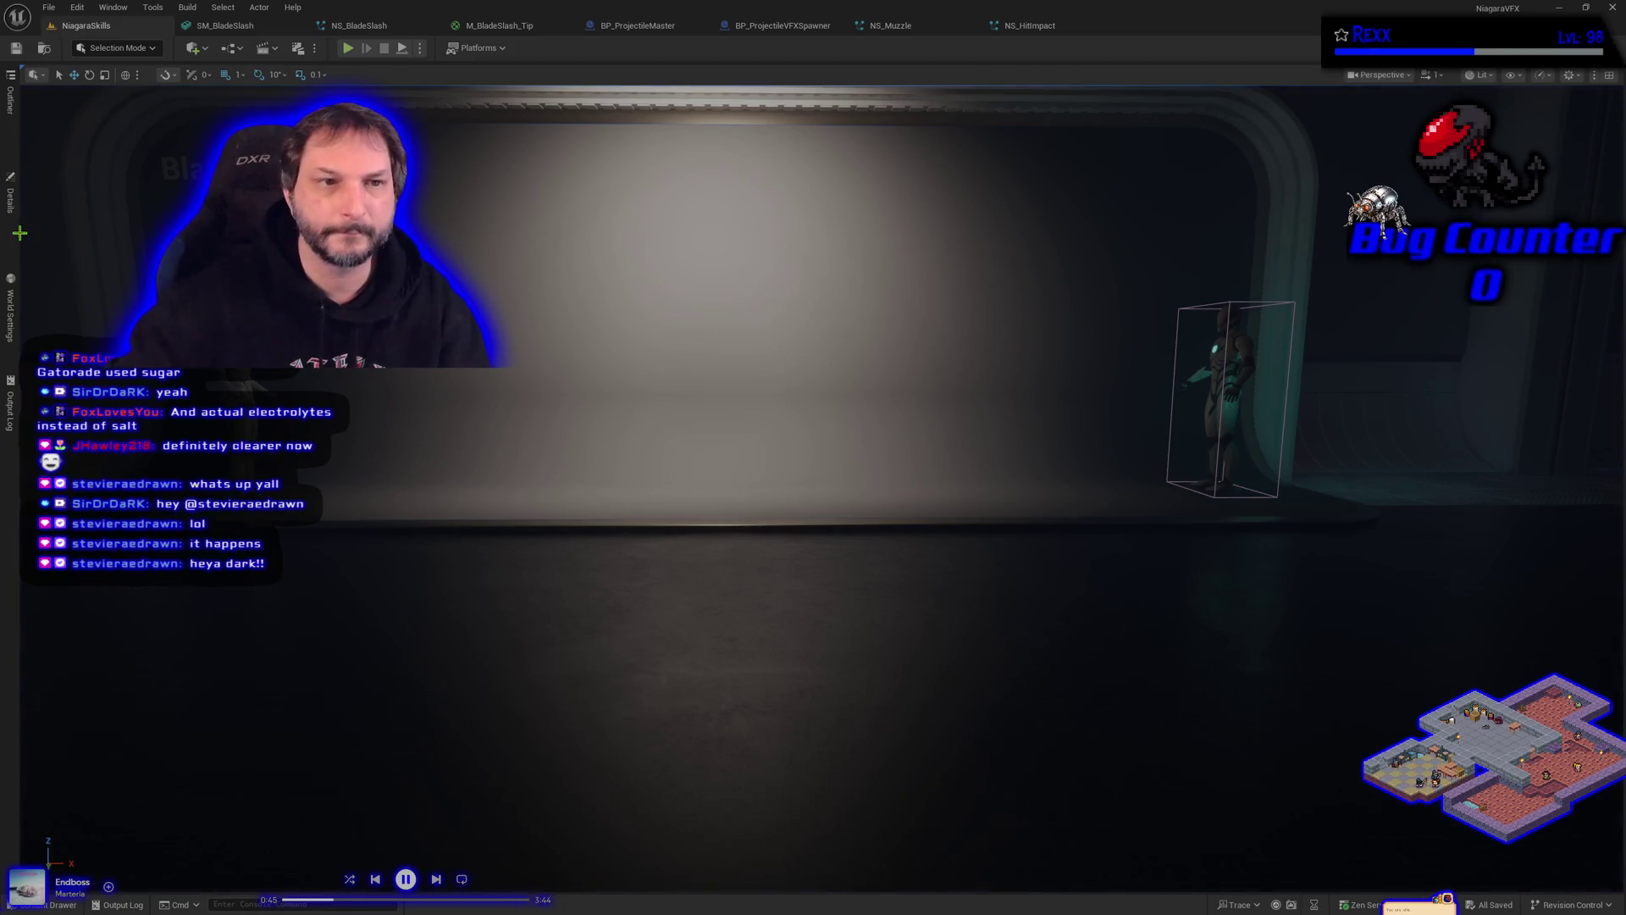
Step: Select SKM_Quinn_Simple in the Outliner and focus the viewport on it
scroll(525, 515, "down", 4)
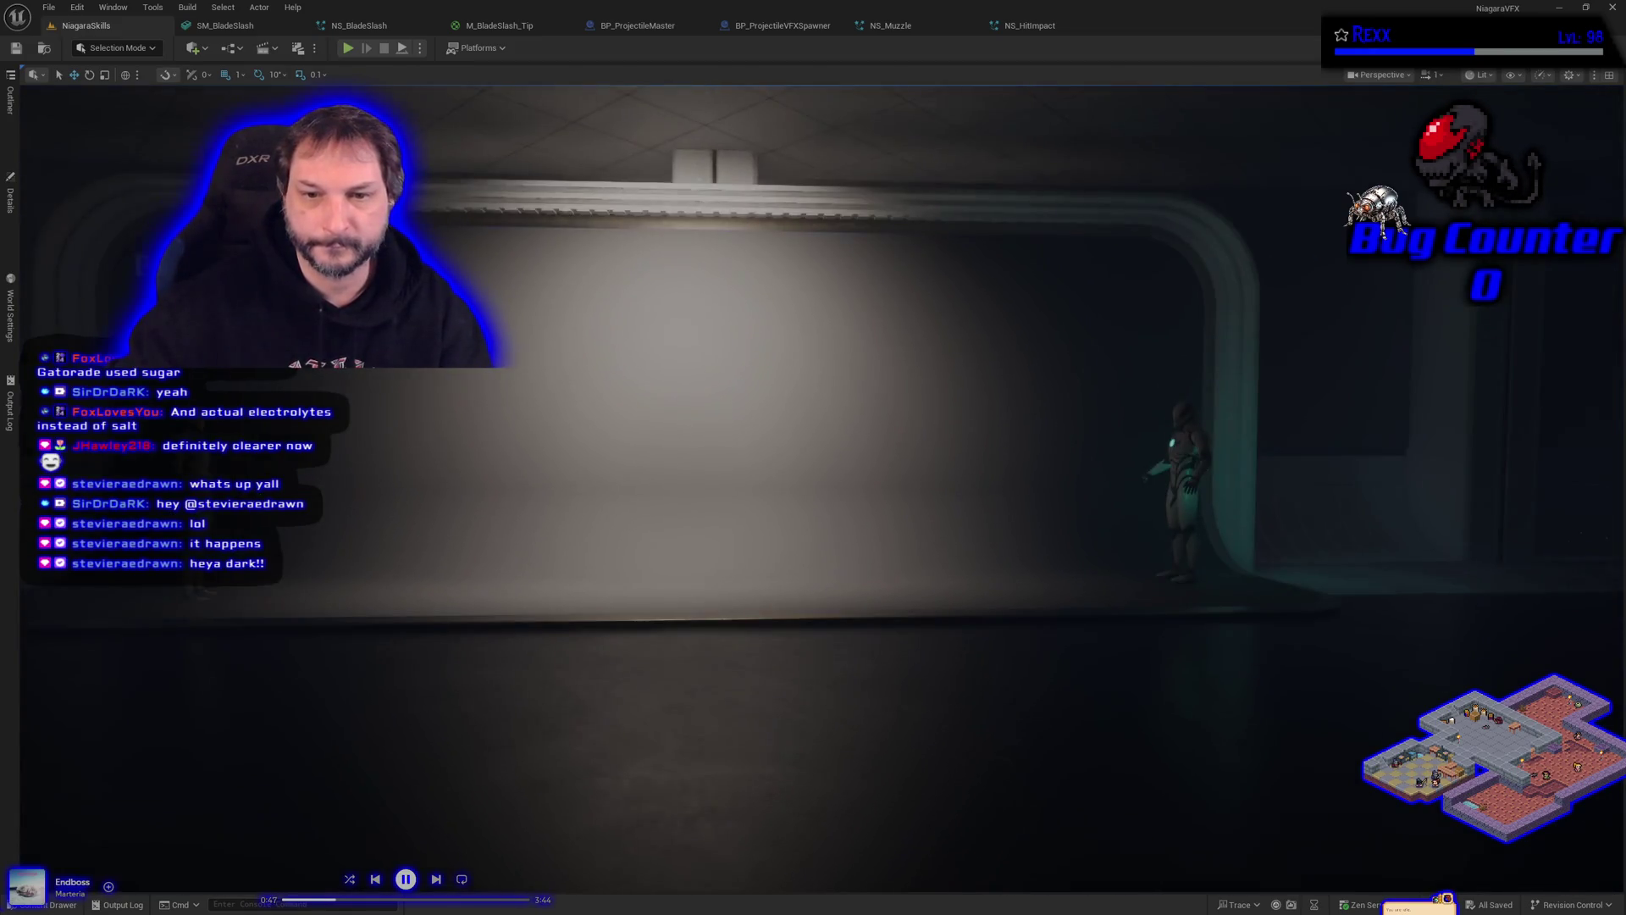
left_click(10, 121)
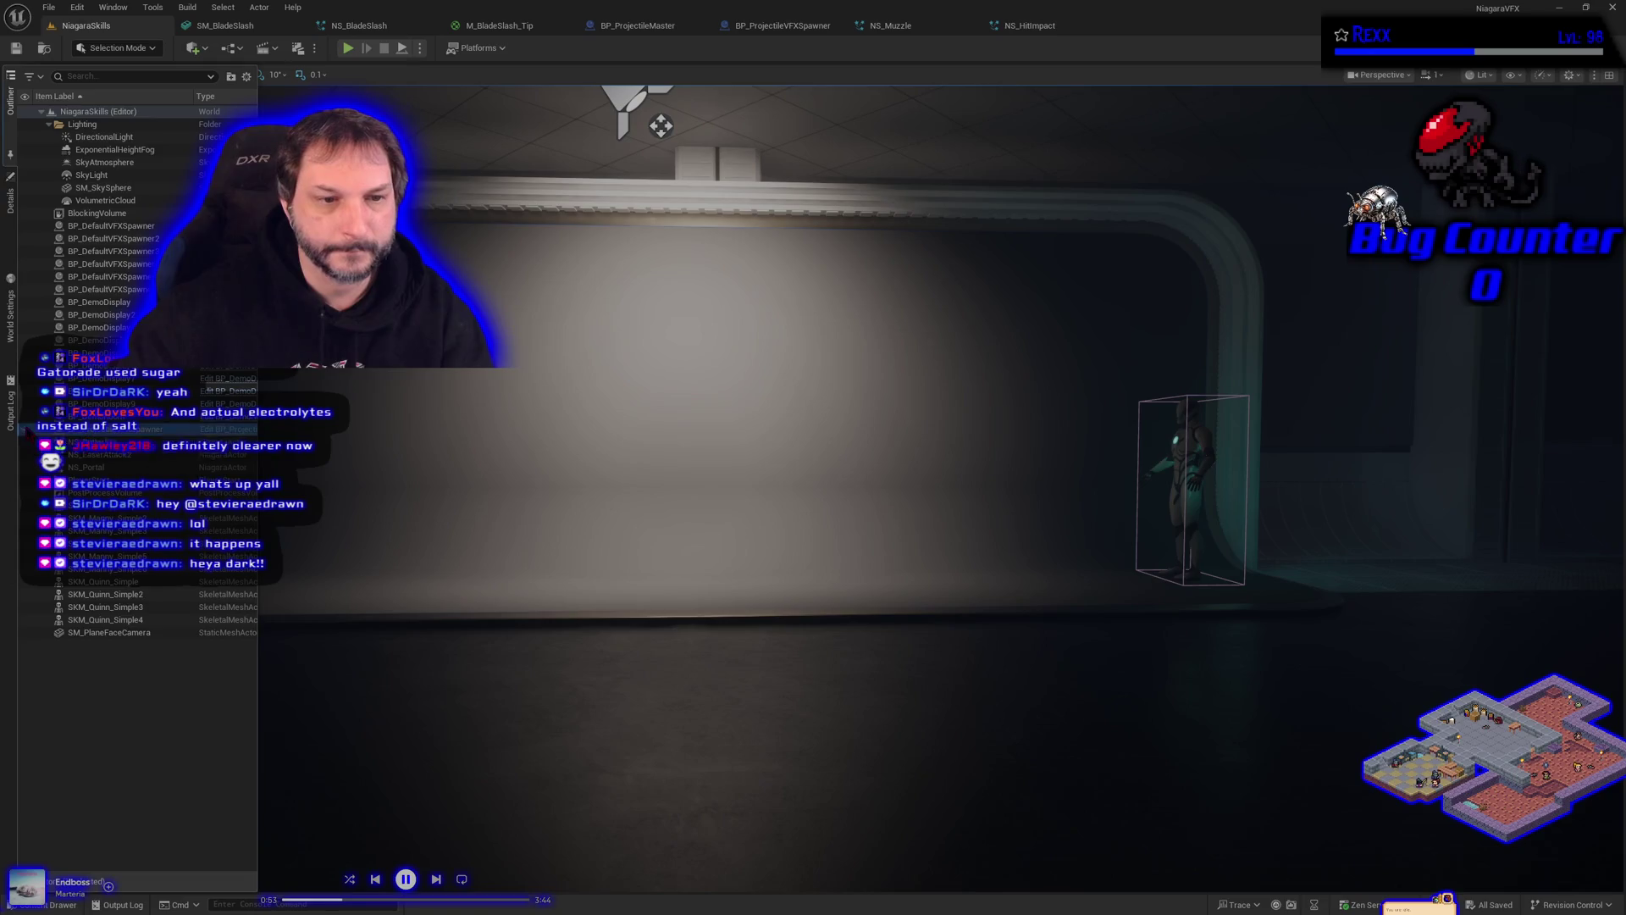
left_click(100, 583)
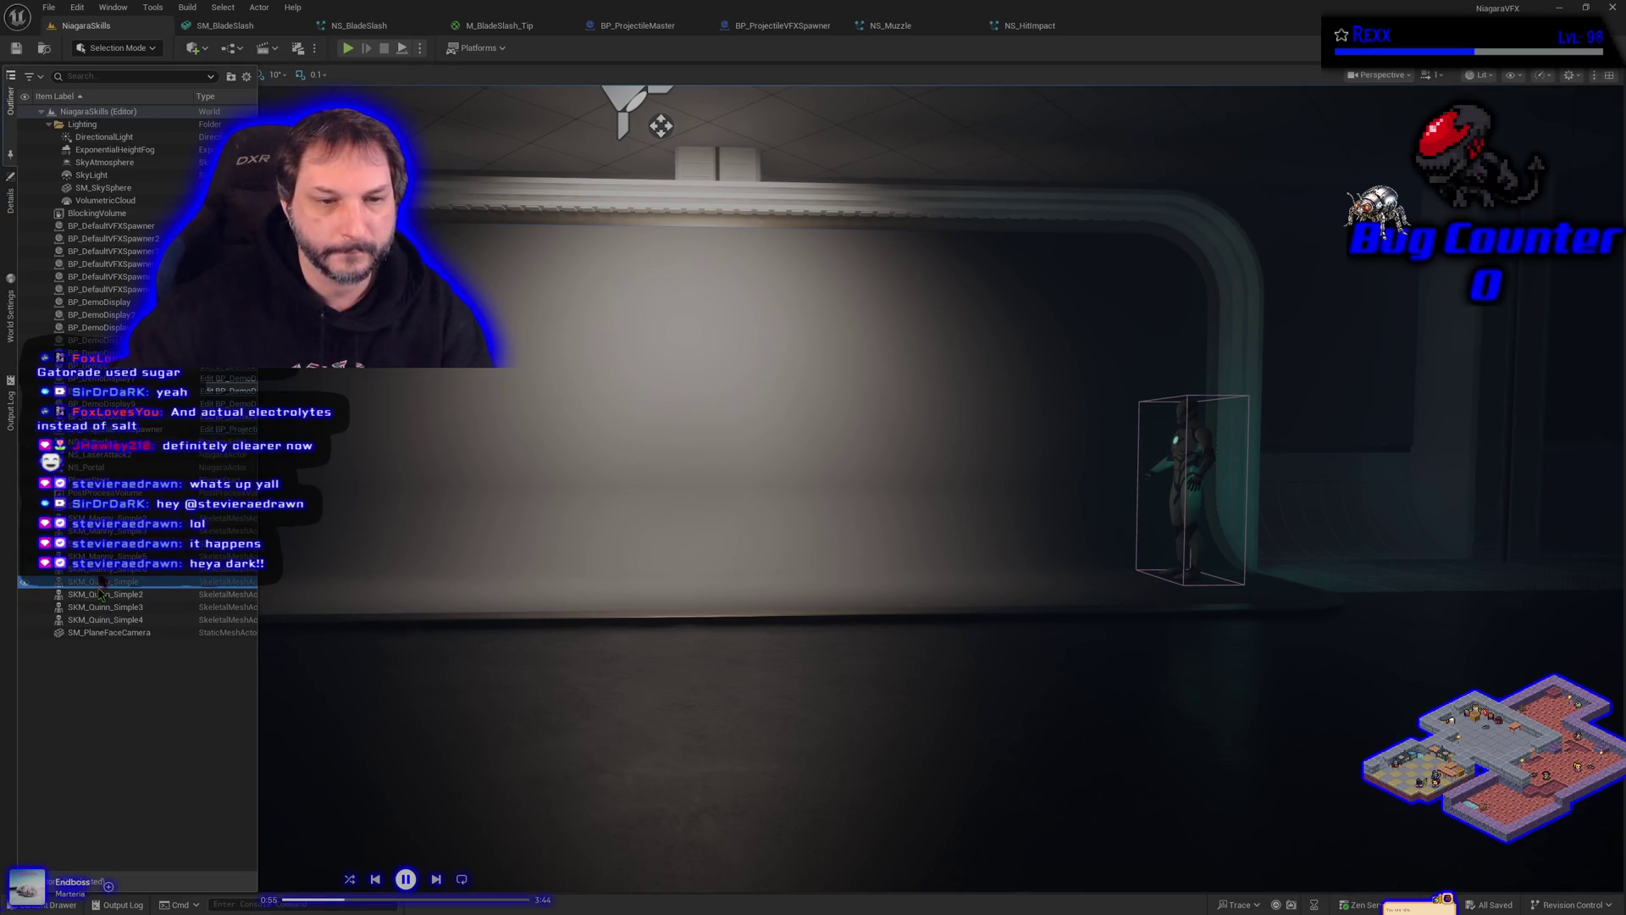
key("f")
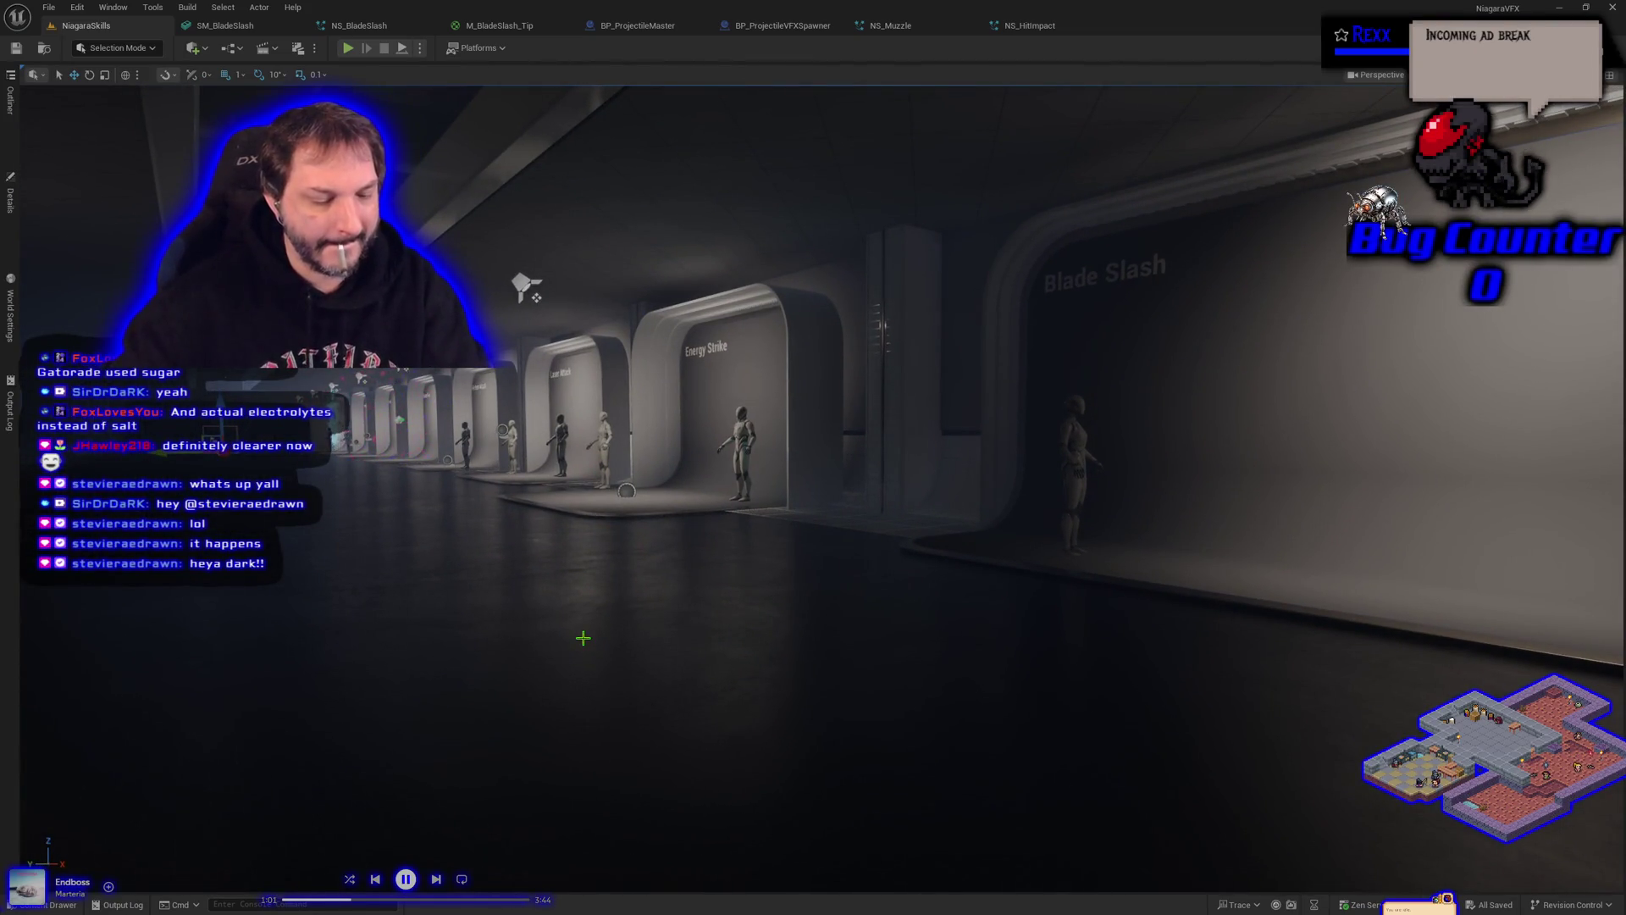
Step: Frame the spawner actor, slide it along its X axis, and start a quick play test
key("f")
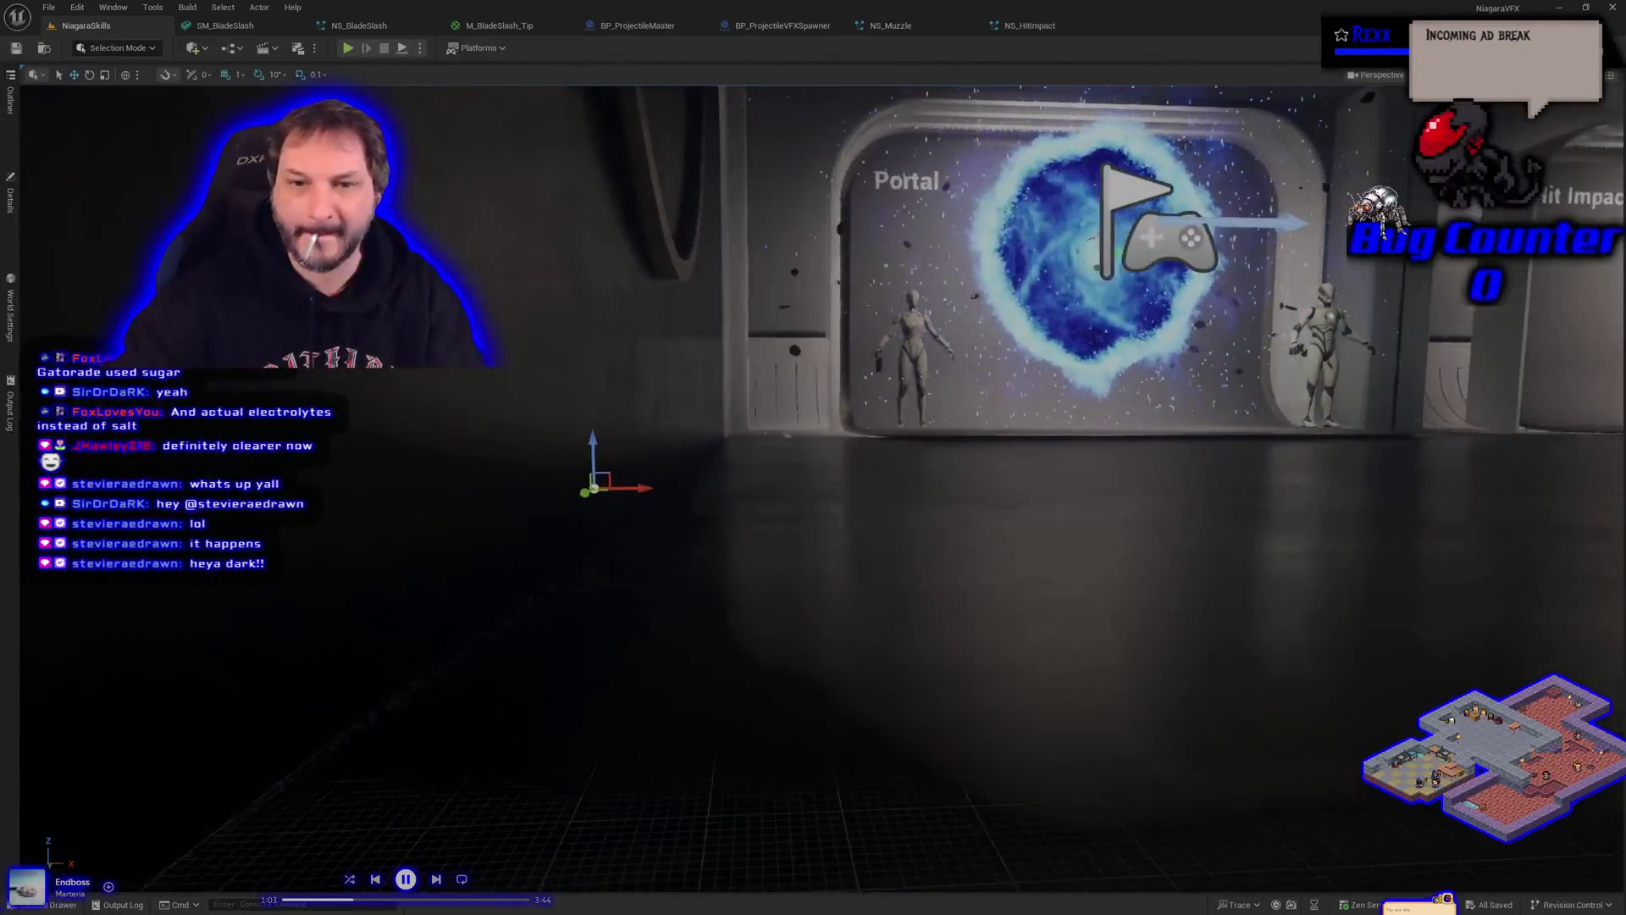
mouse_move(682, 508)
left_mouse_down()
mouse_move(1000, 550)
mouse_move(1222, 646)
left_mouse_up()
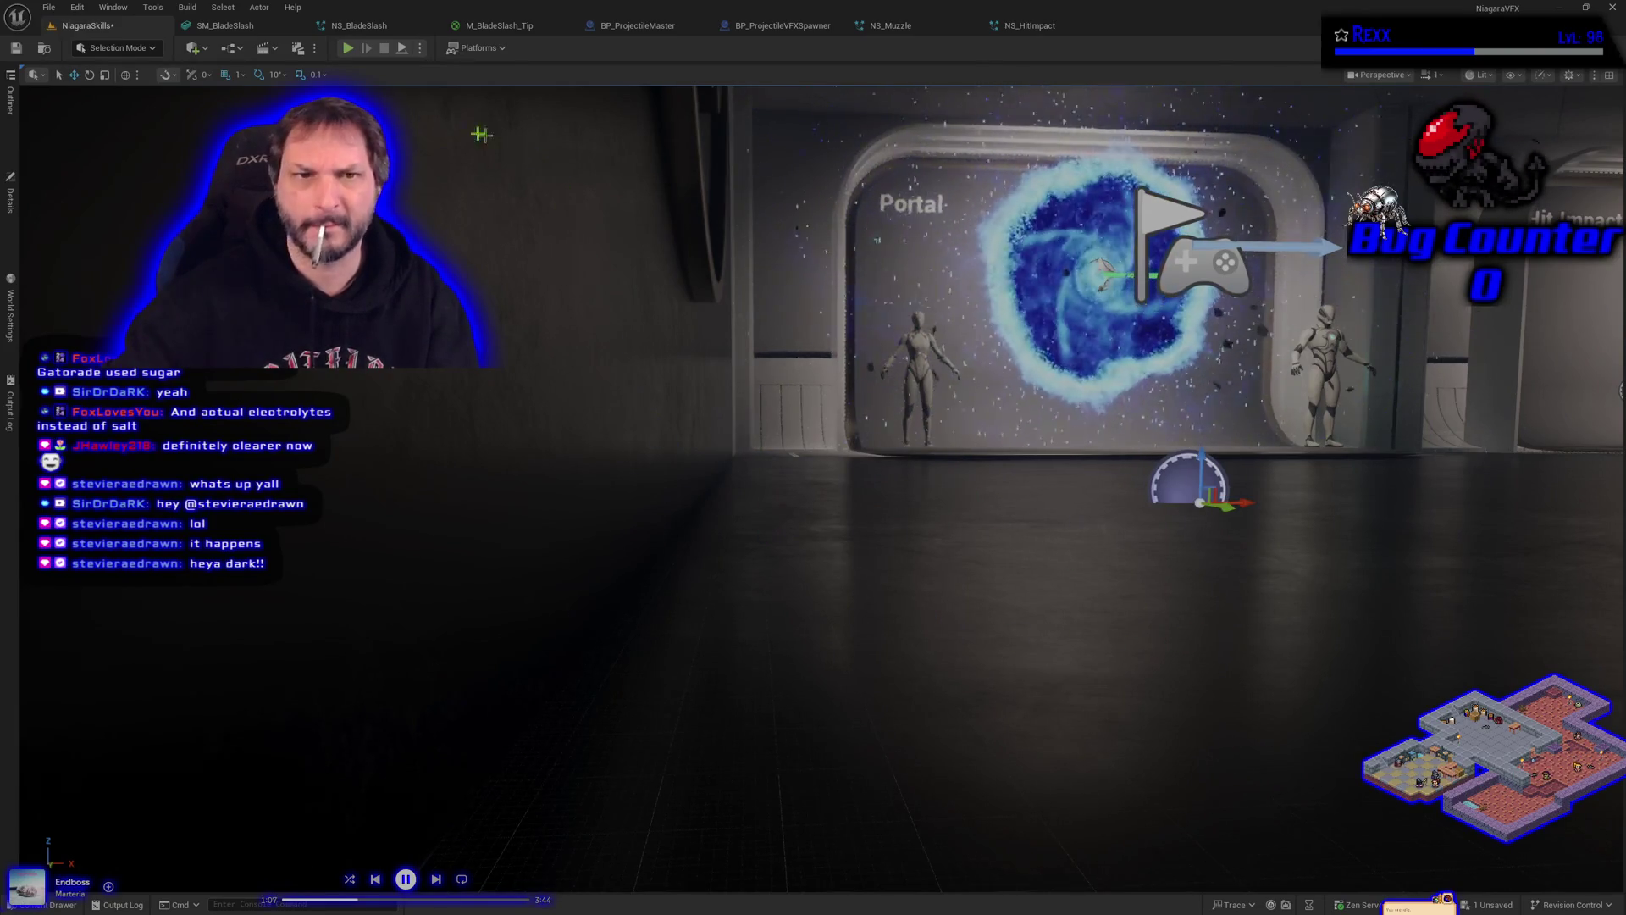
left_click(345, 51)
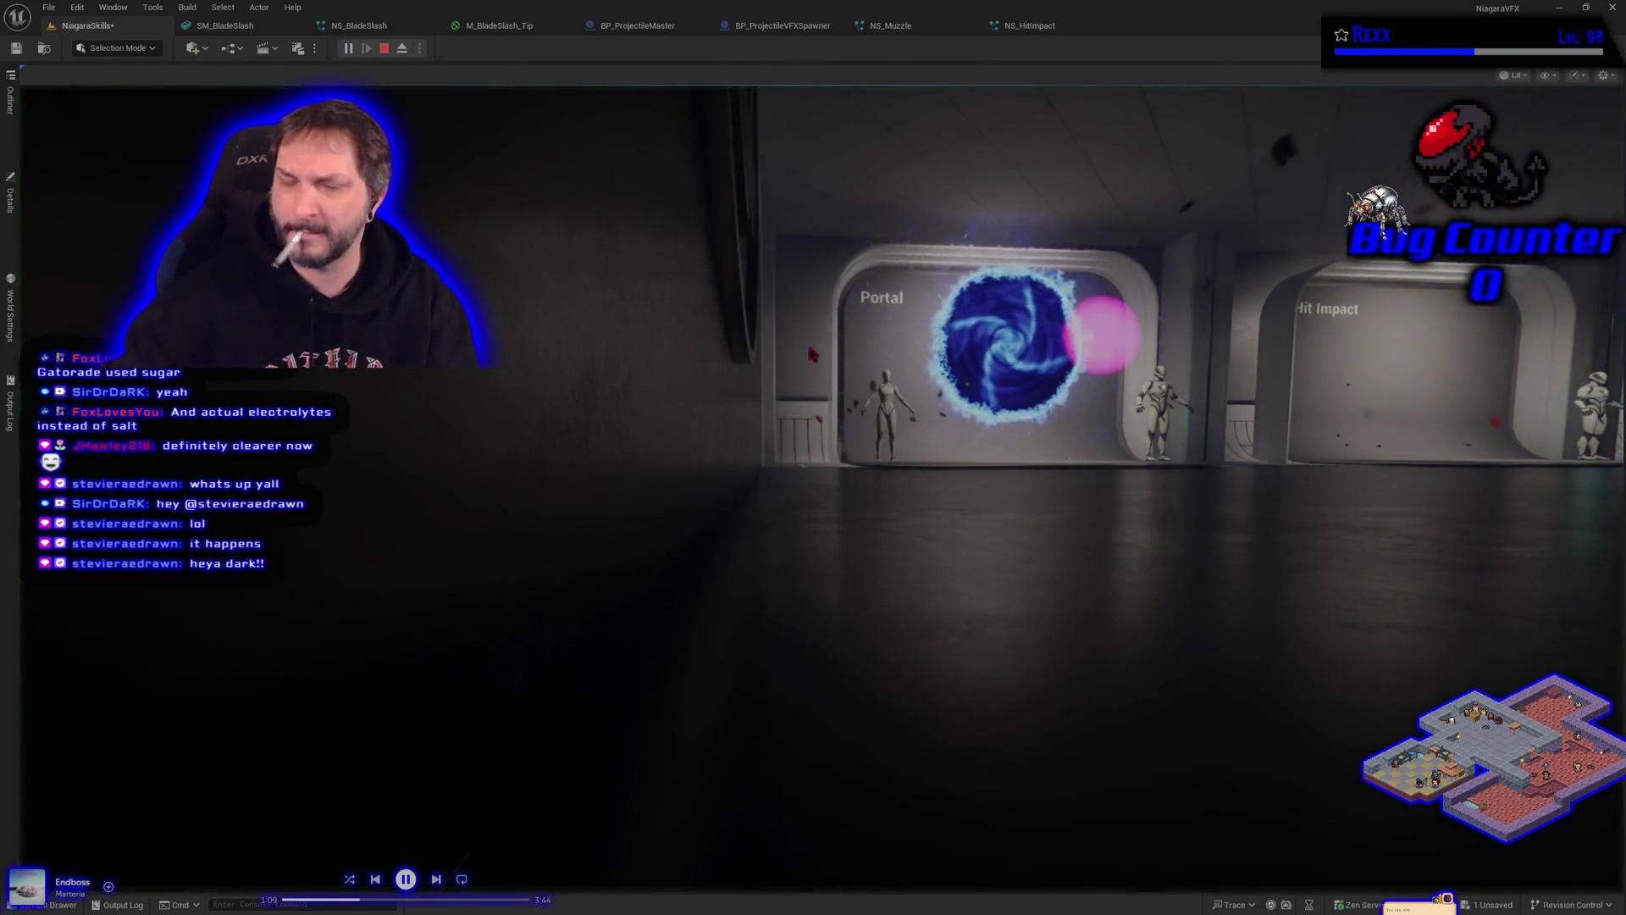
Step: Fly the viewport down the booth corridor to the Blade Slash booth
key("d")
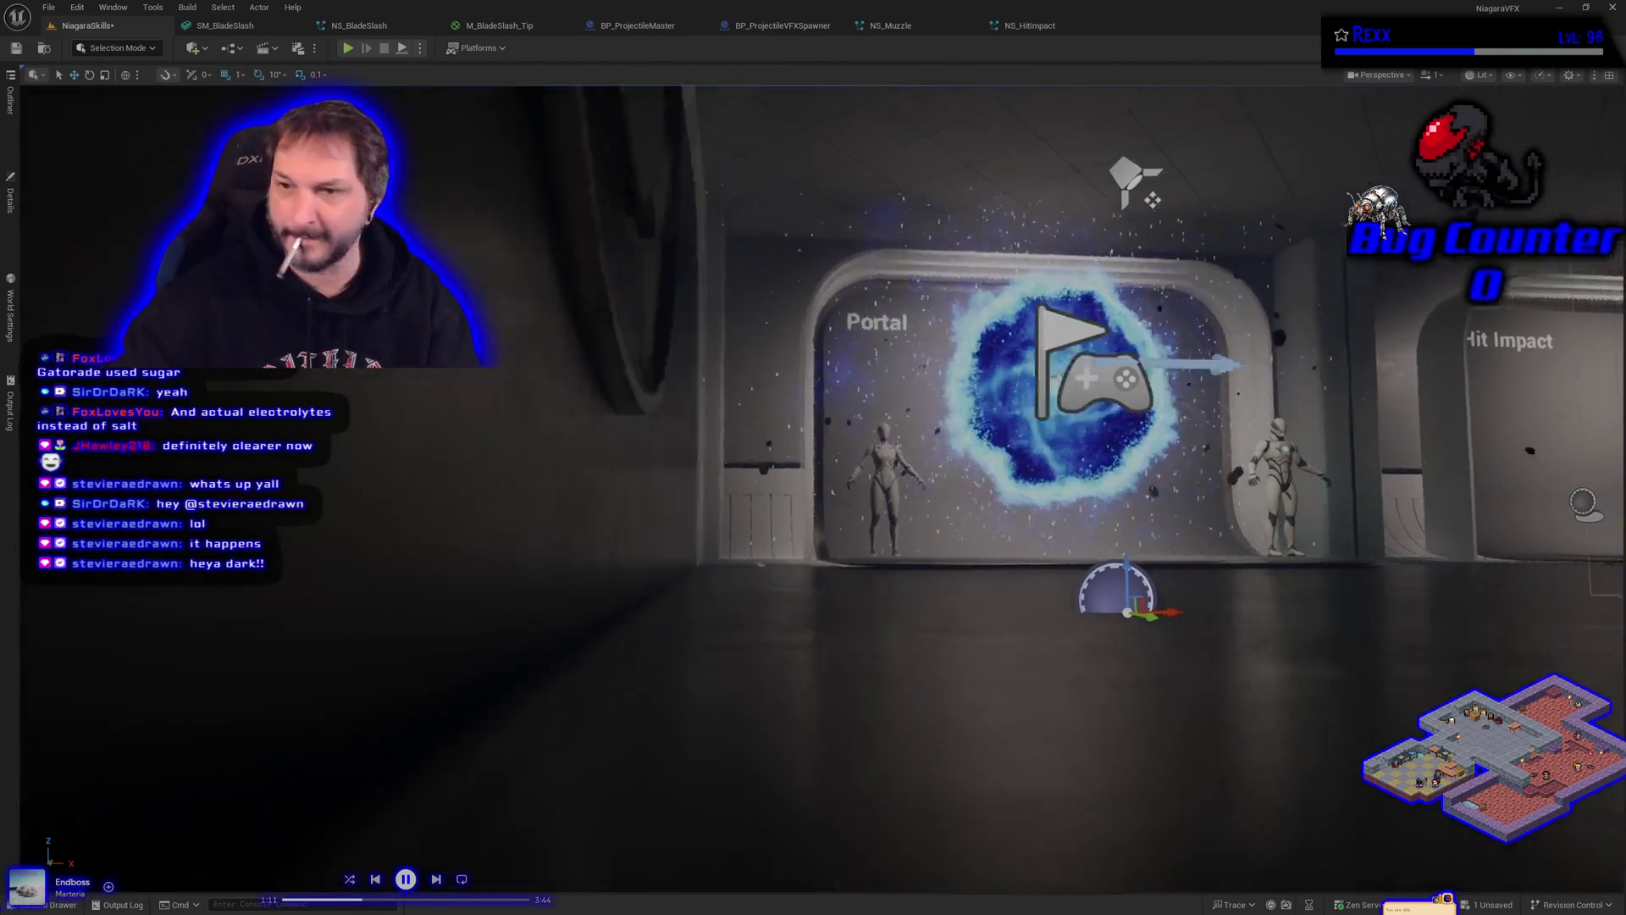
key("a")
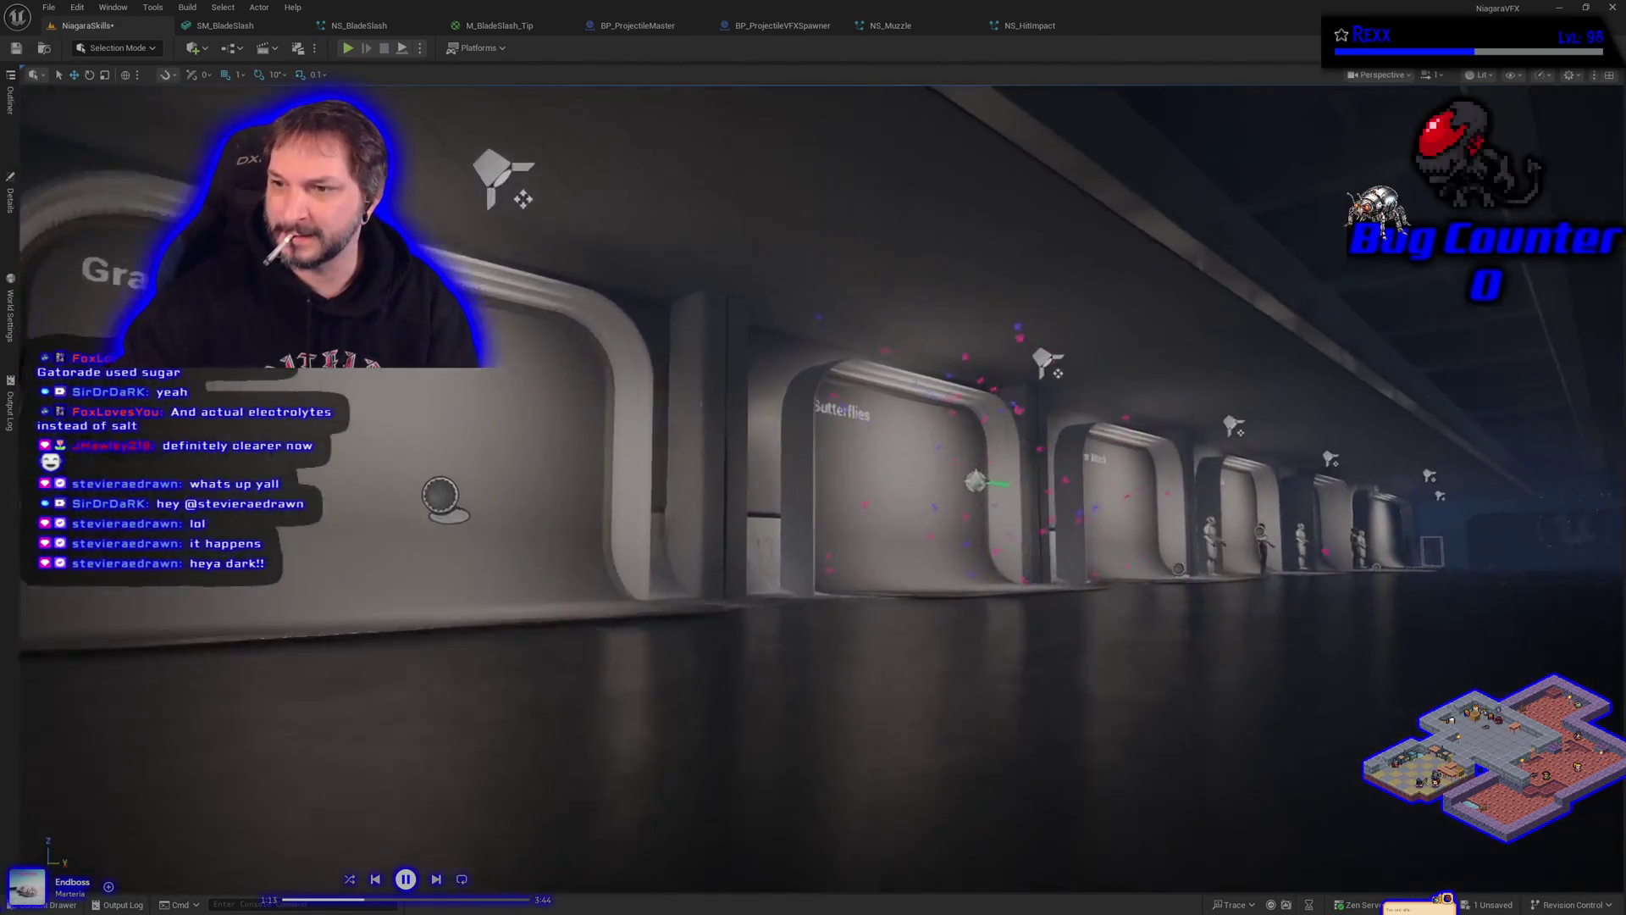
key("d")
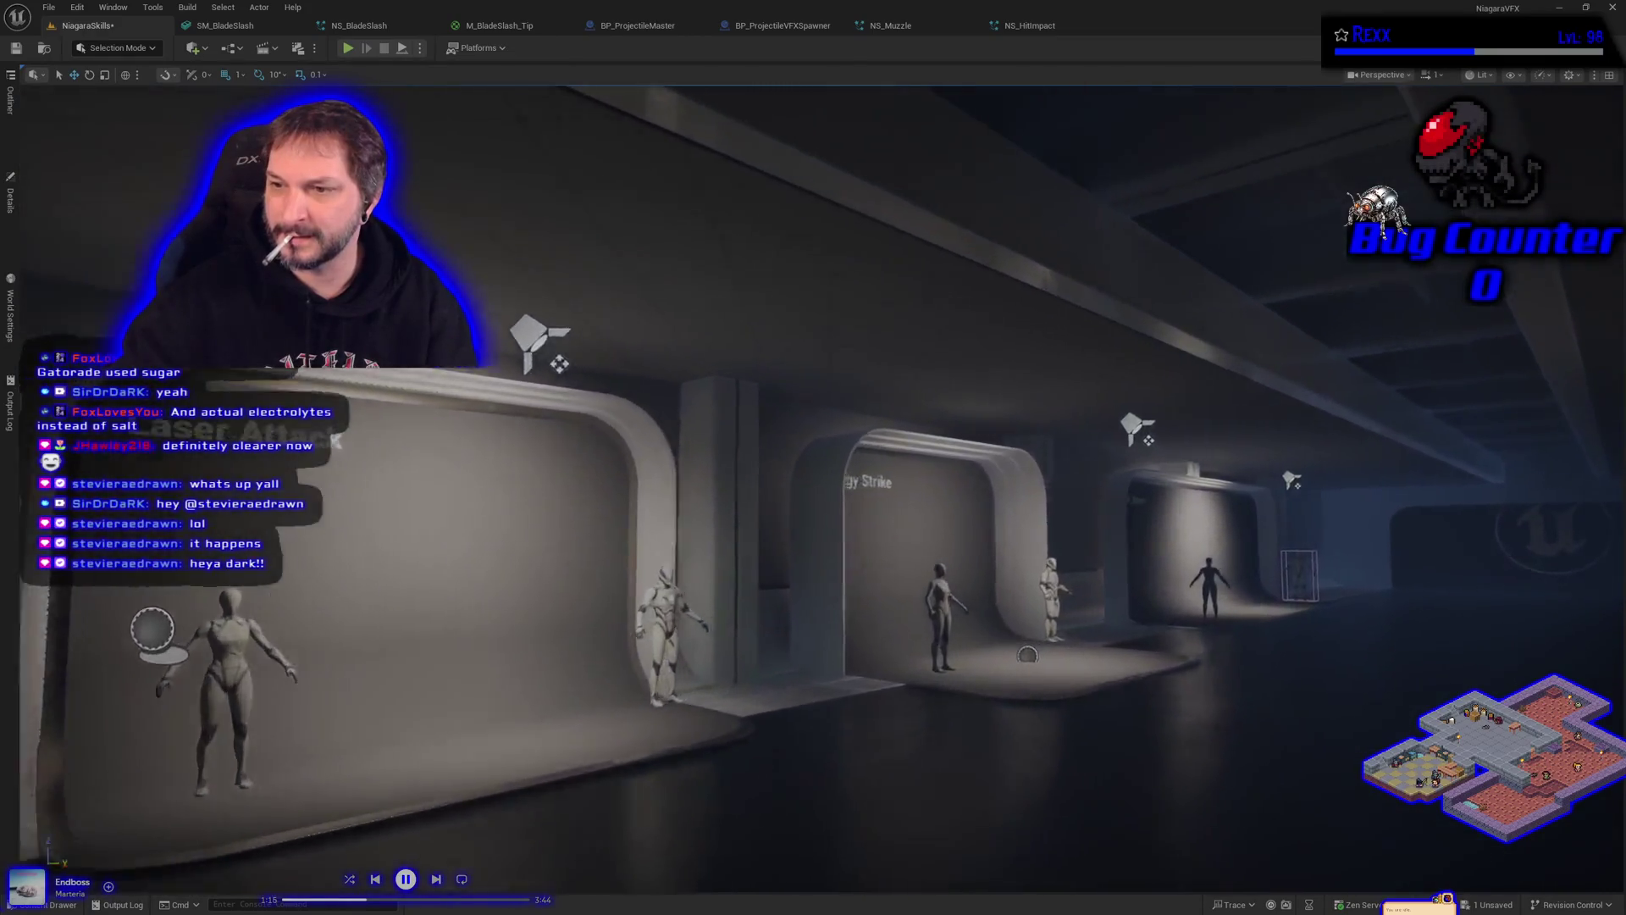
key("s")
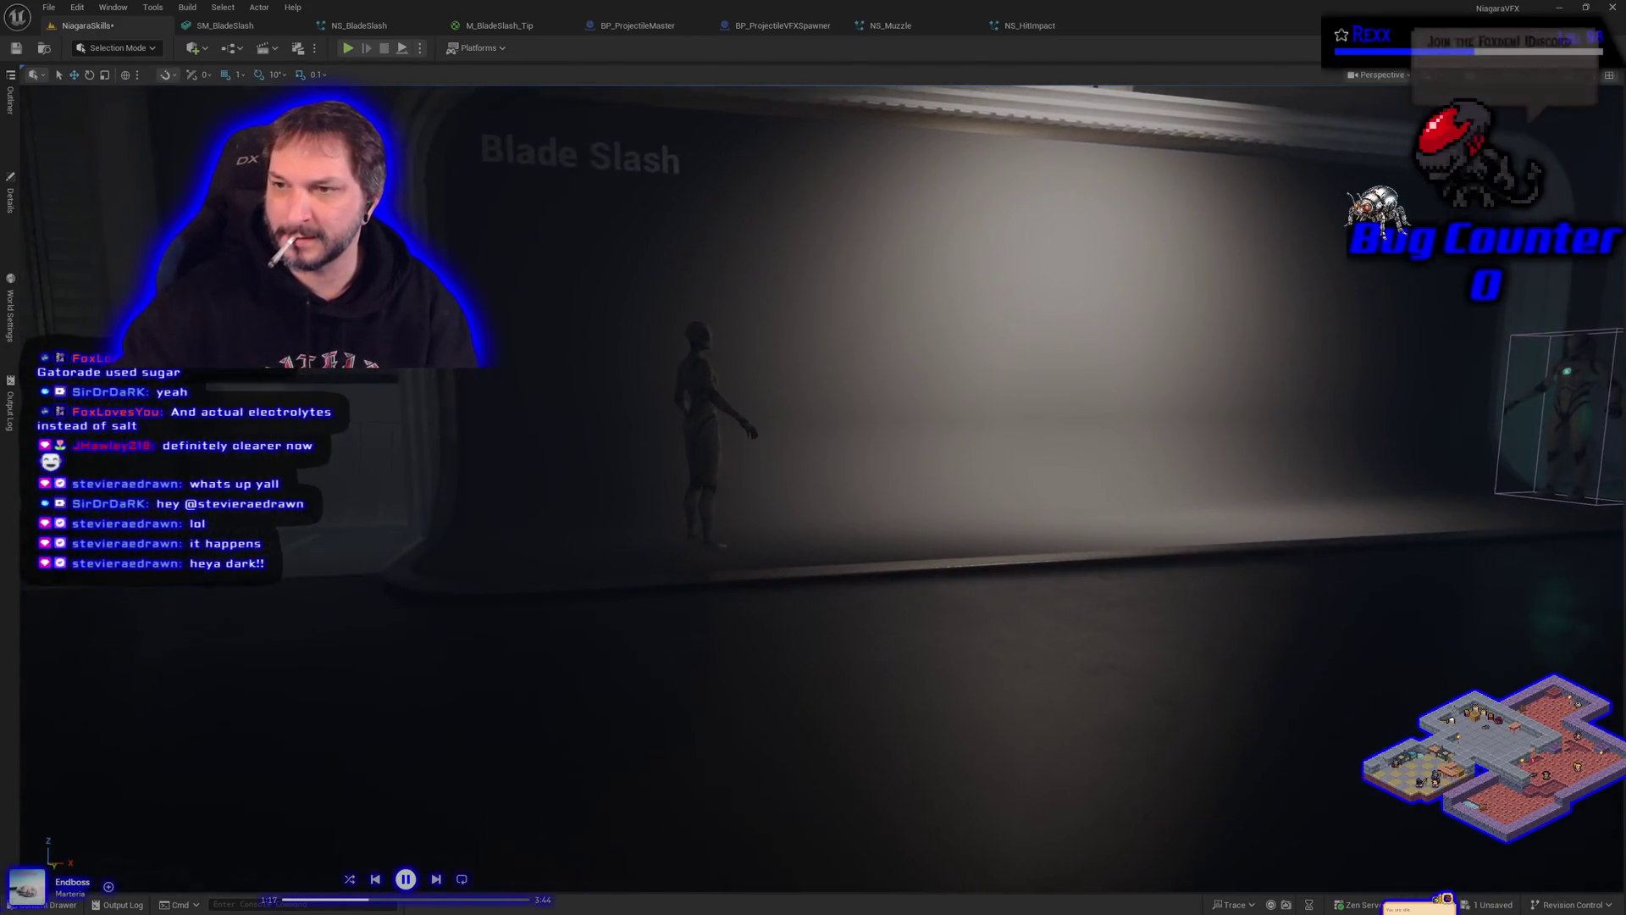
key("w")
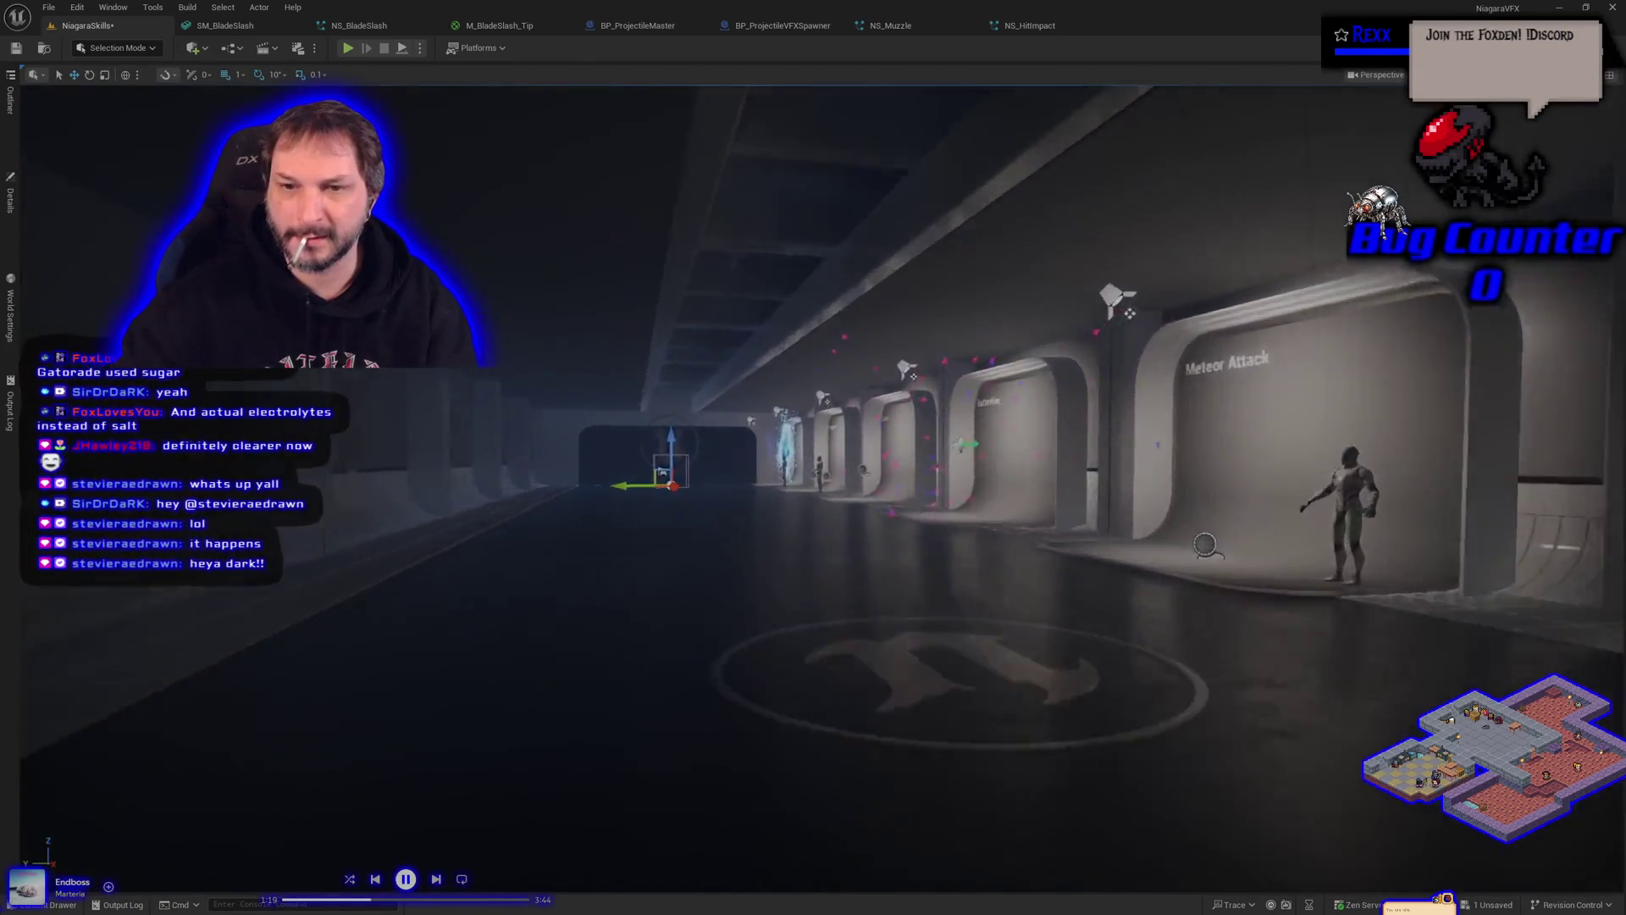
key("w")
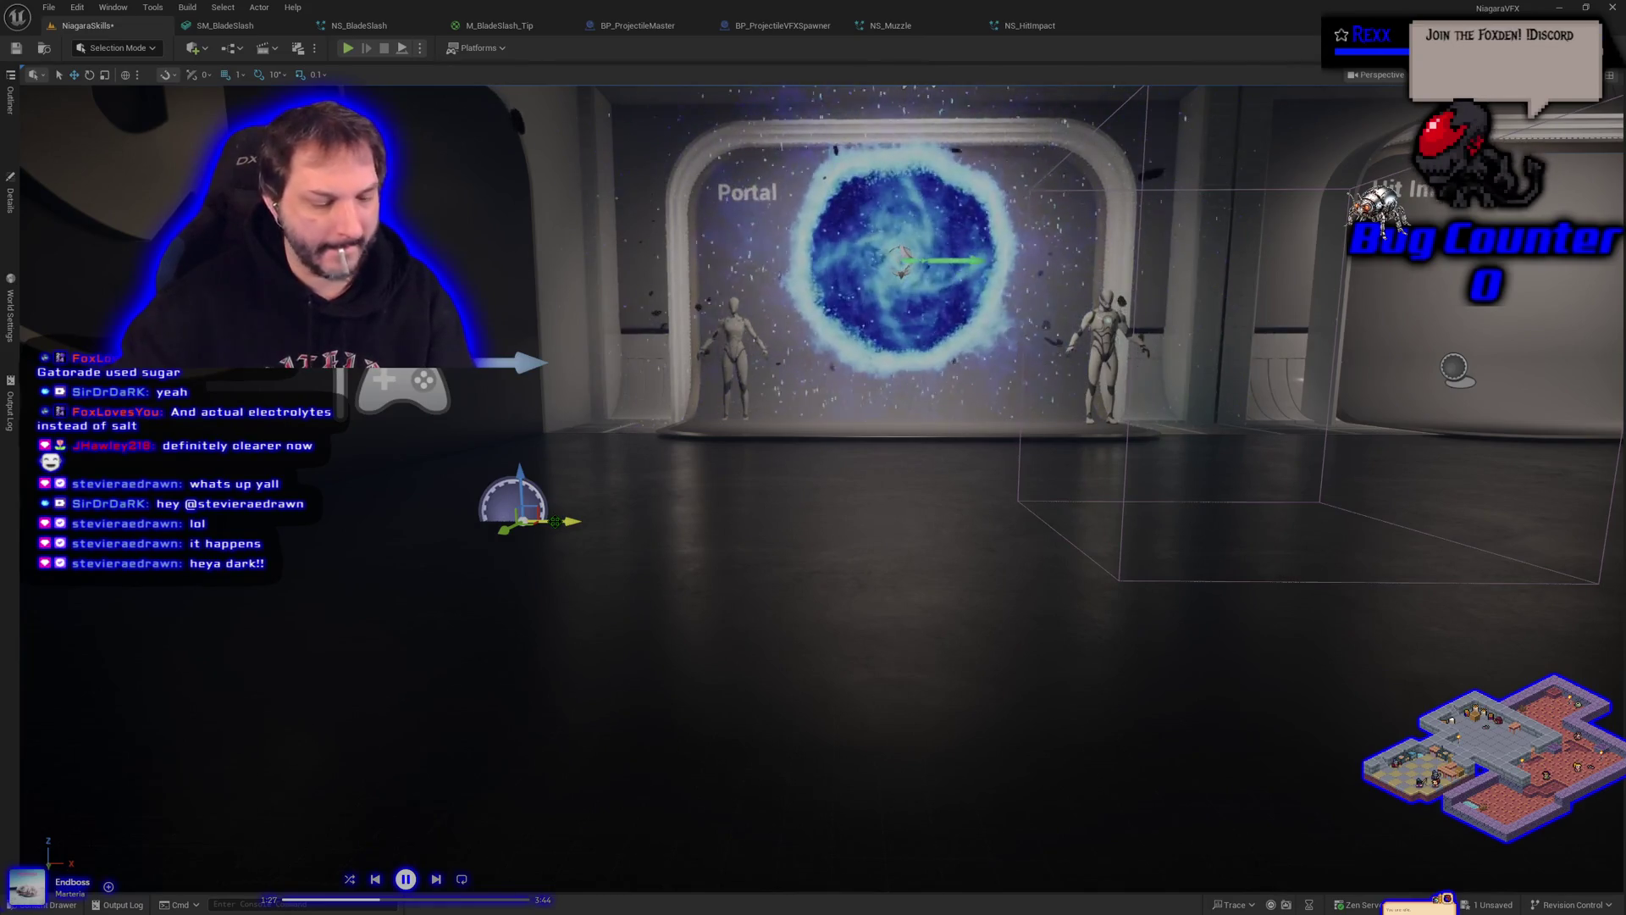
key("d")
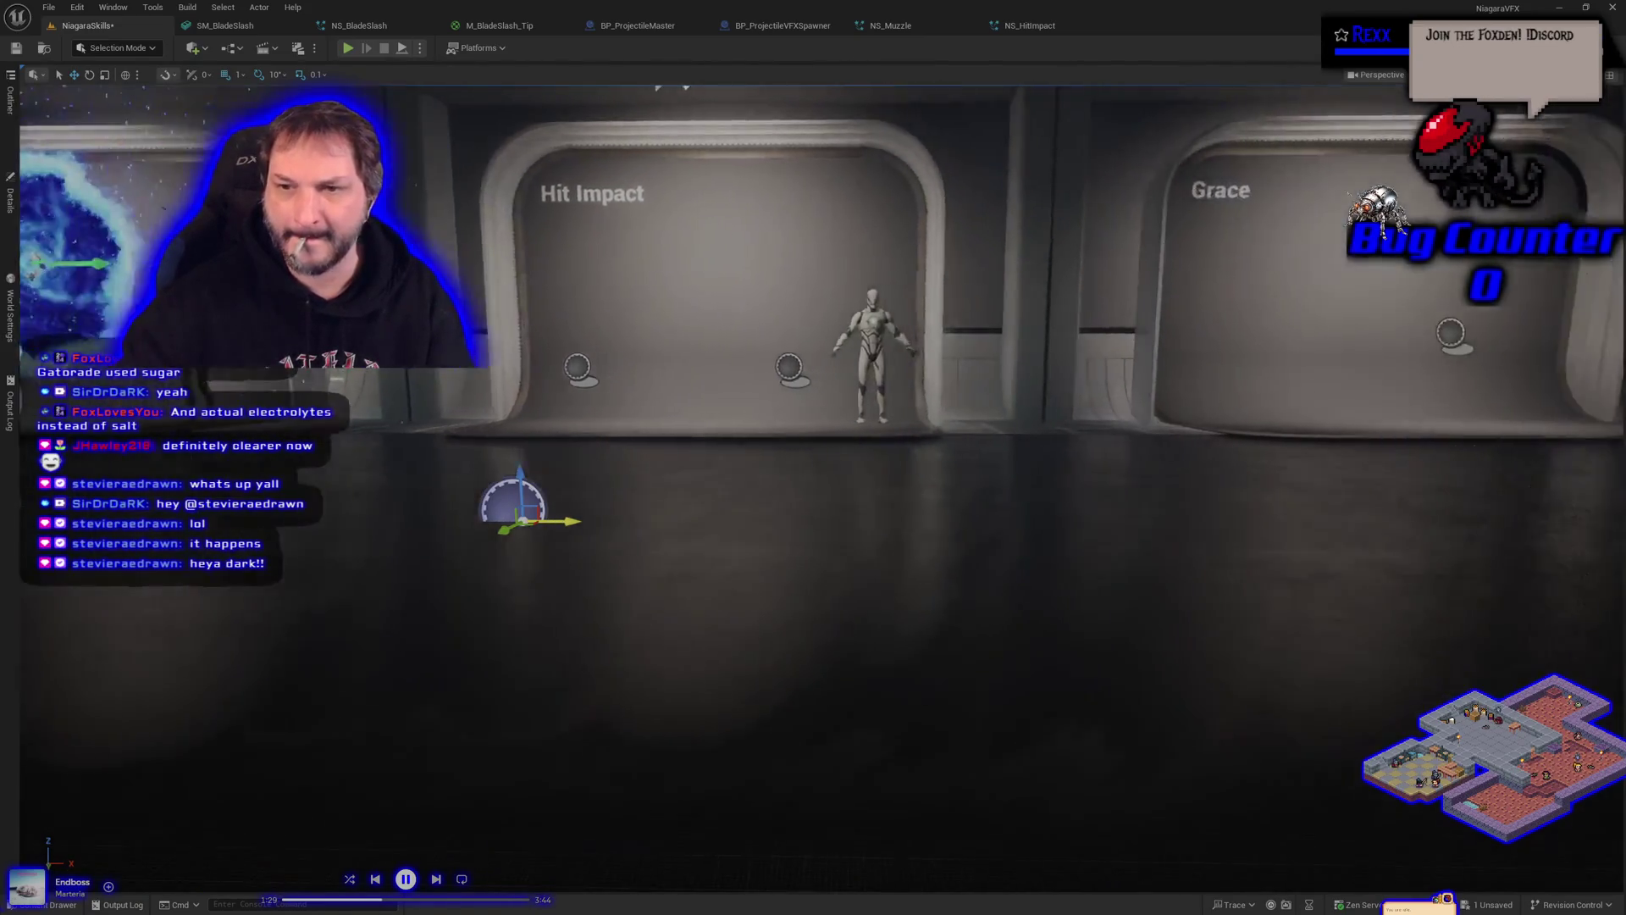
key("d")
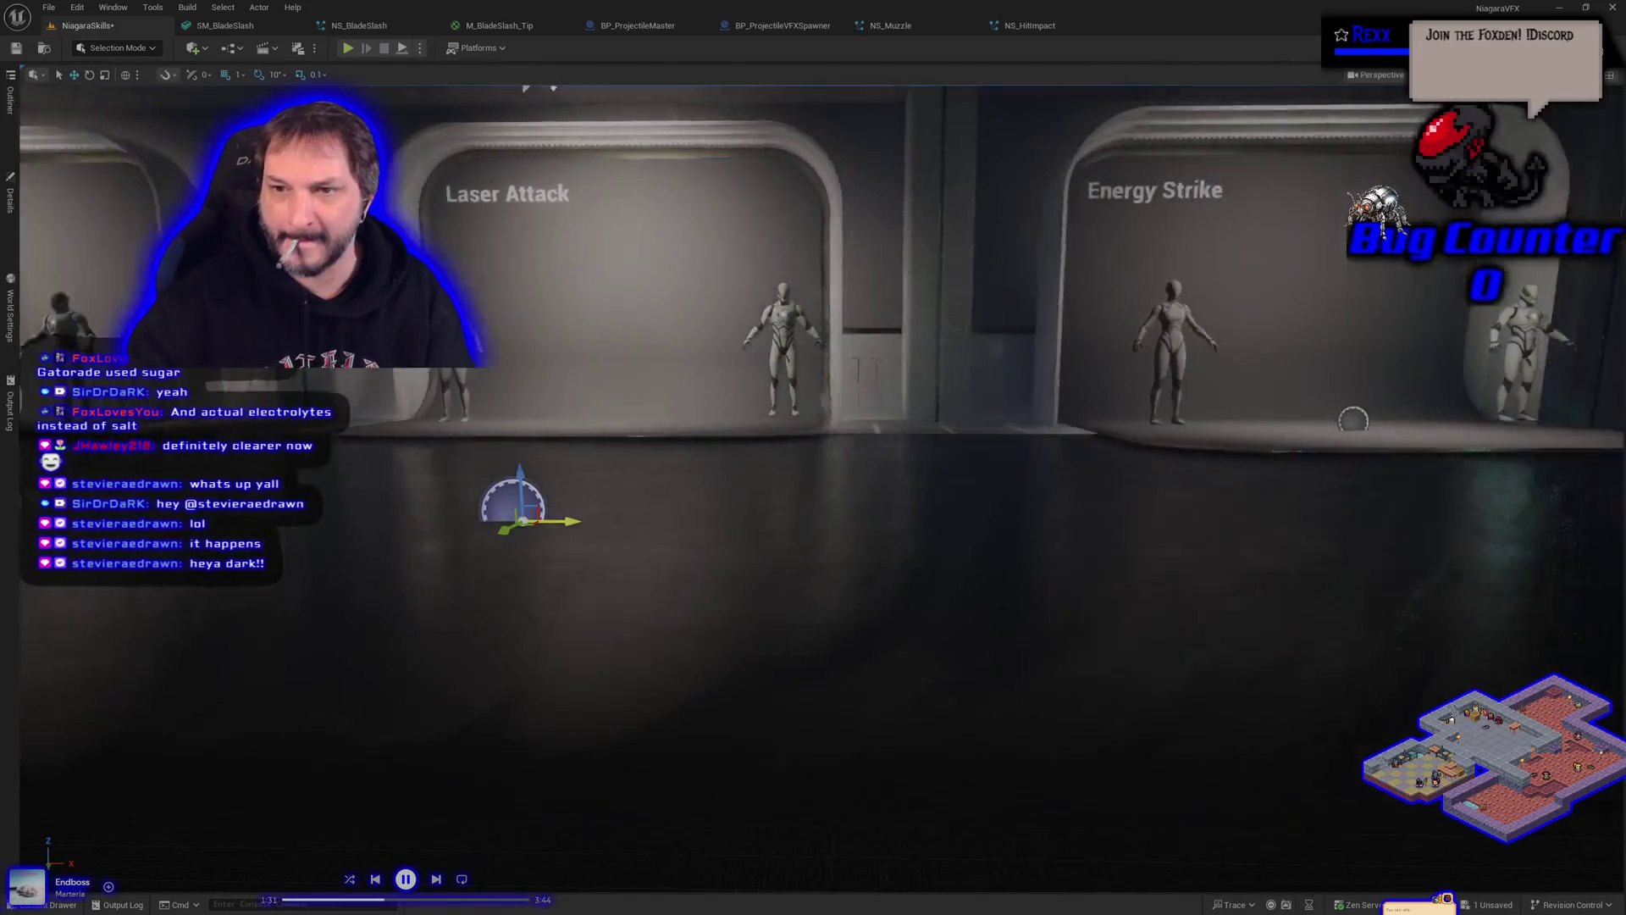
key("d")
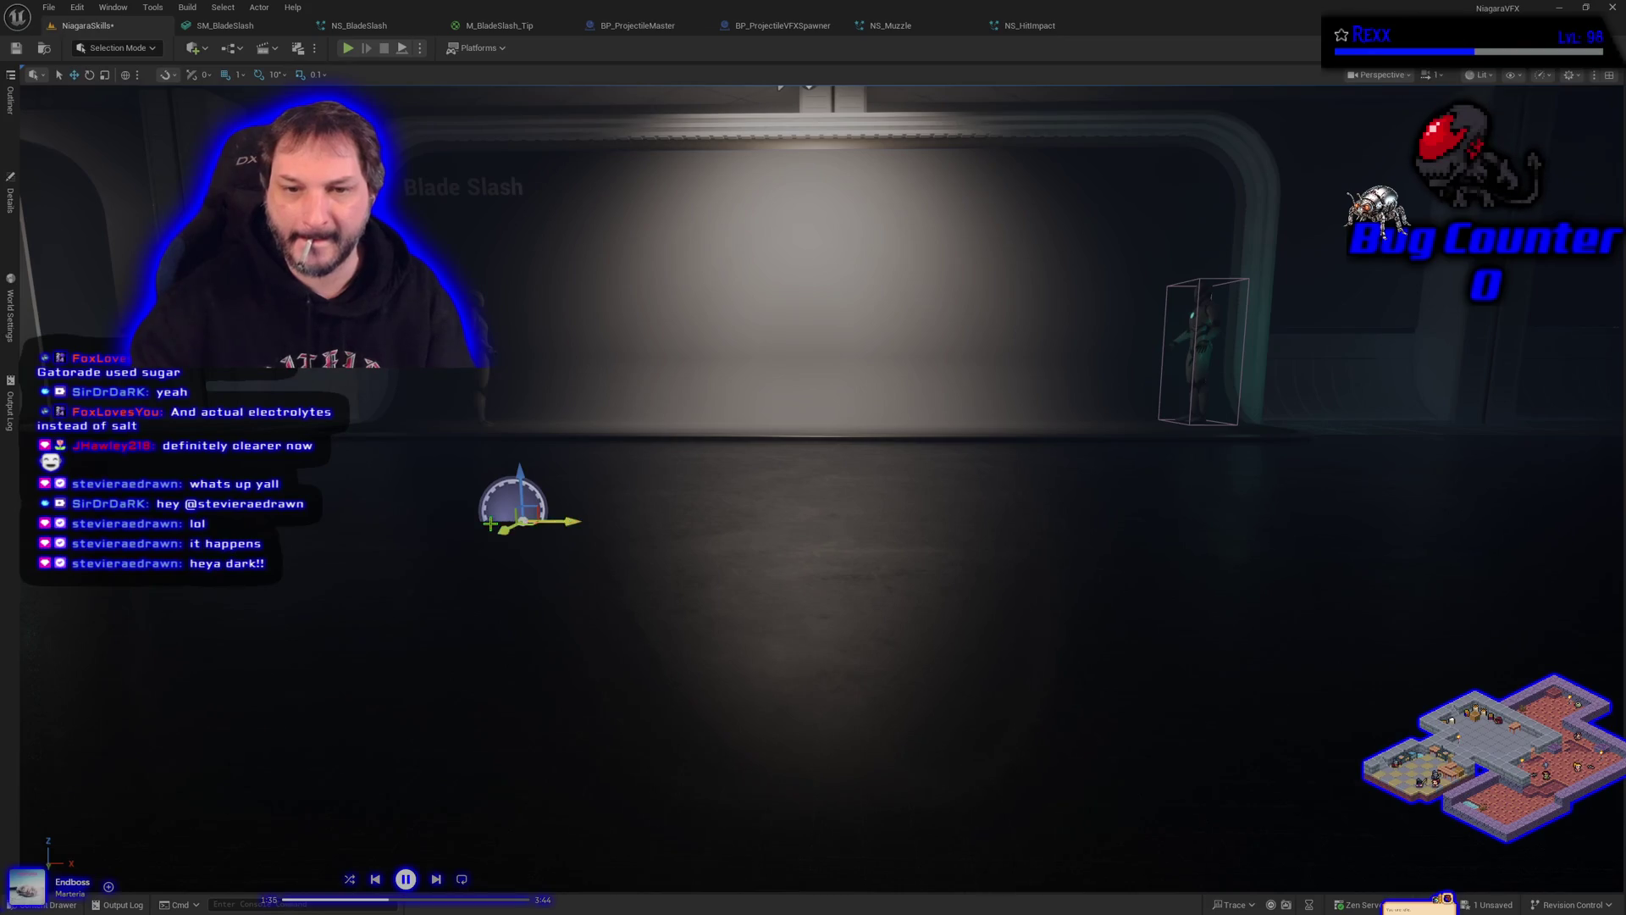
Step: Snap the spawner actor to the Blade Slash booth floor and move it left
left_click_drag(523, 608, 523, 608)
scroll(787, 475, "down", 3)
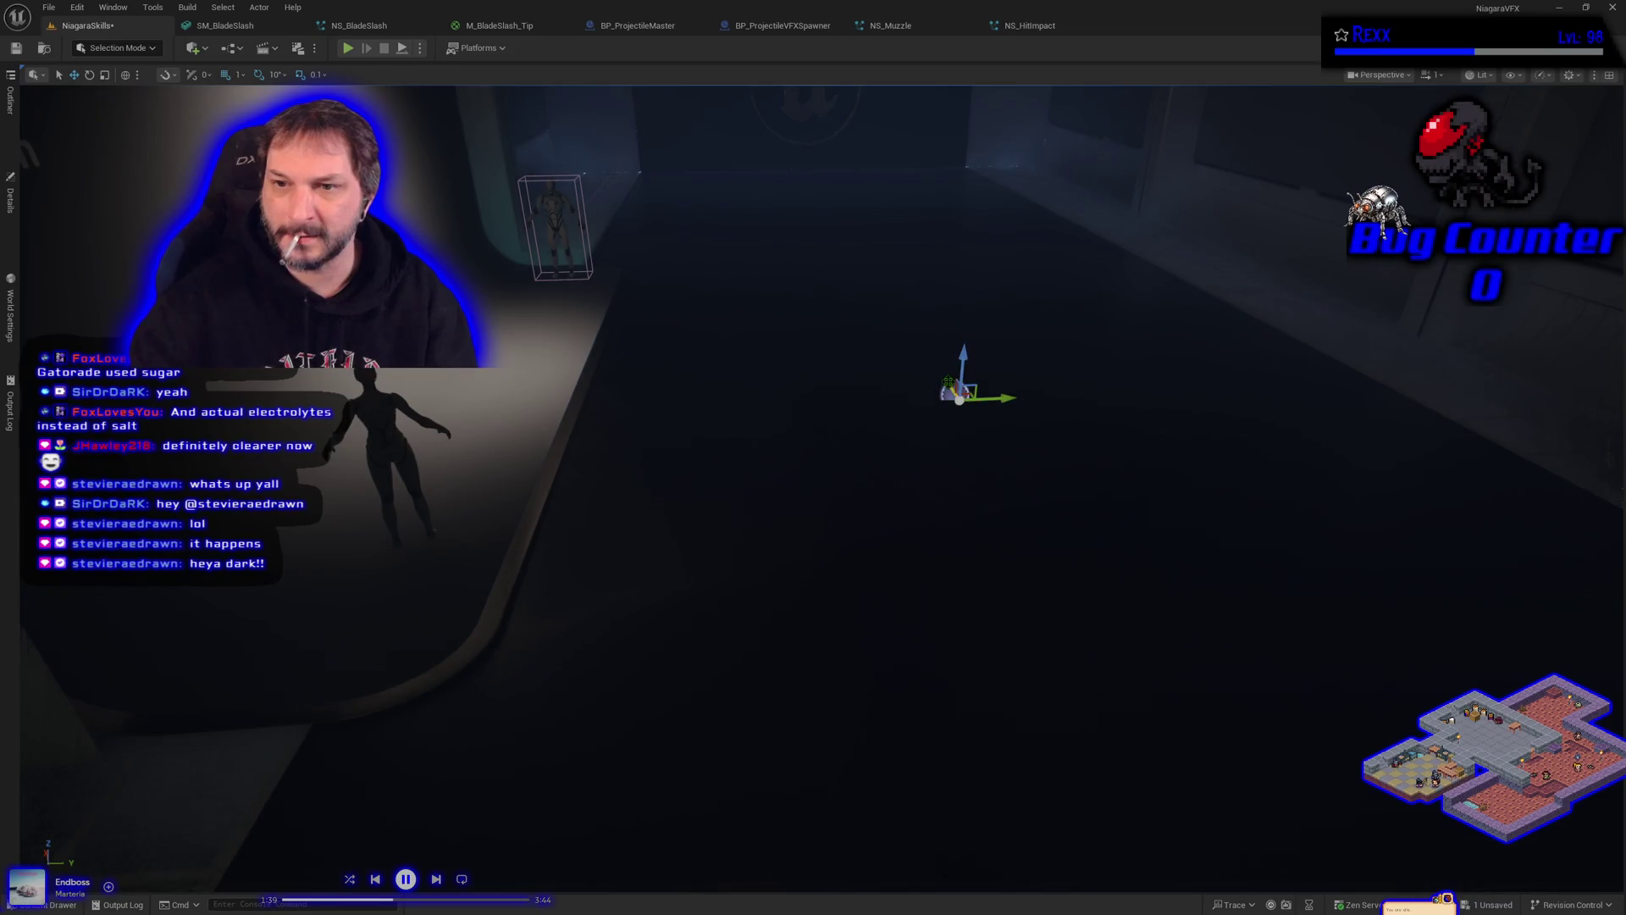
key("End")
left_click_drag(1051, 468, 456, 458)
left_click_drag(662, 529, 660, 527)
Step: Save all changes and launch Play In Editor to watch the blade slash
key("ctrl+s")
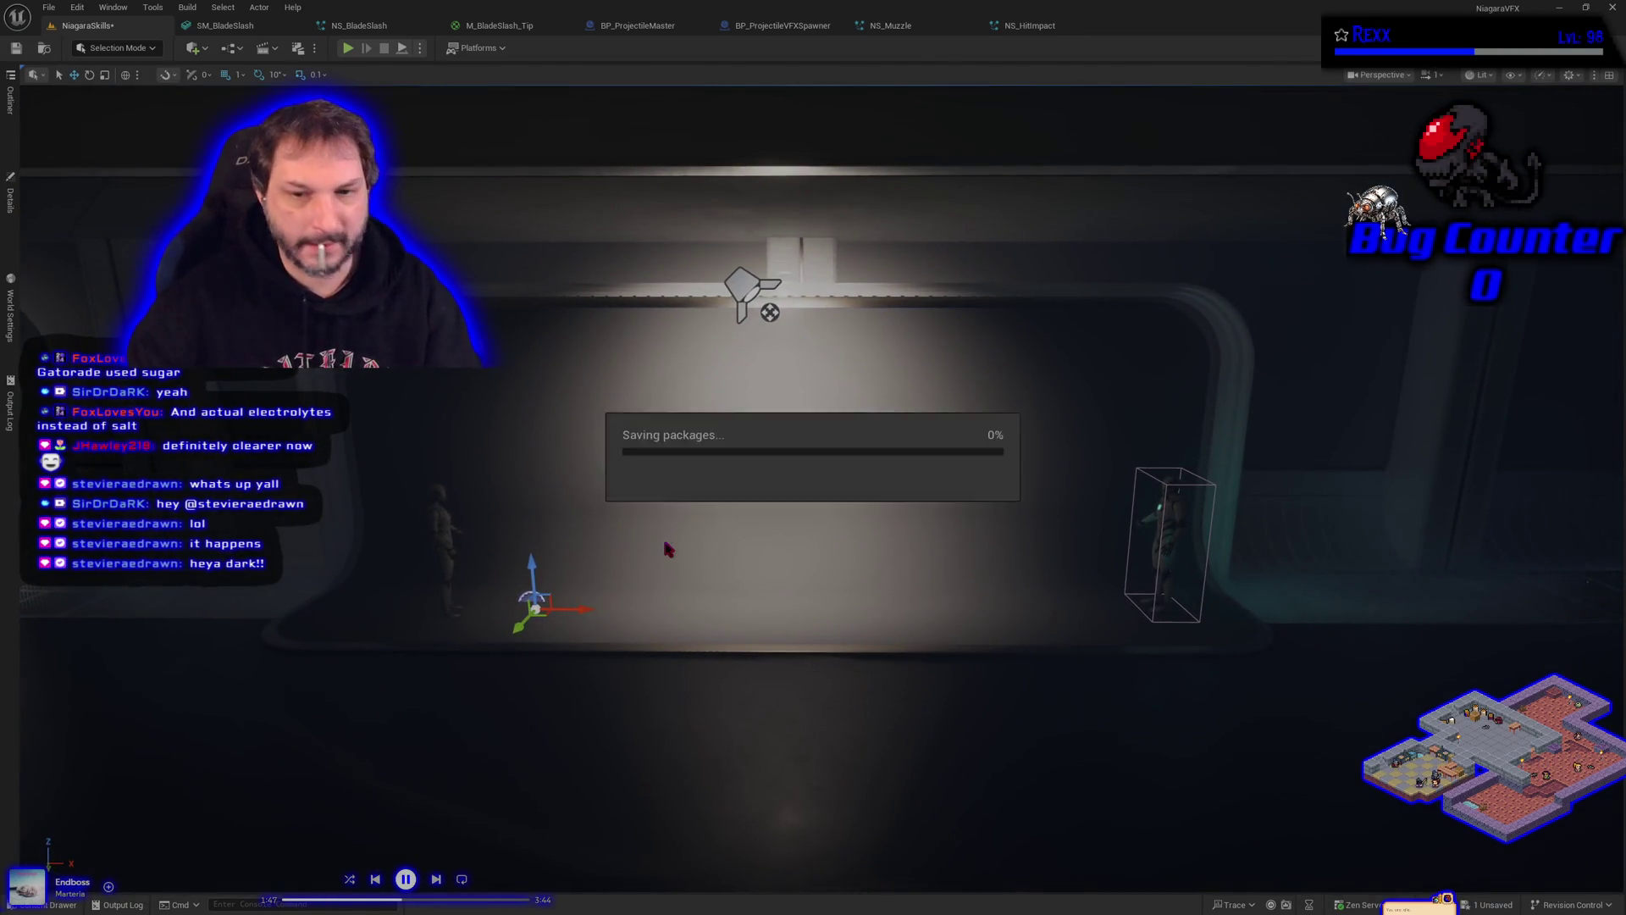
key("alt+p")
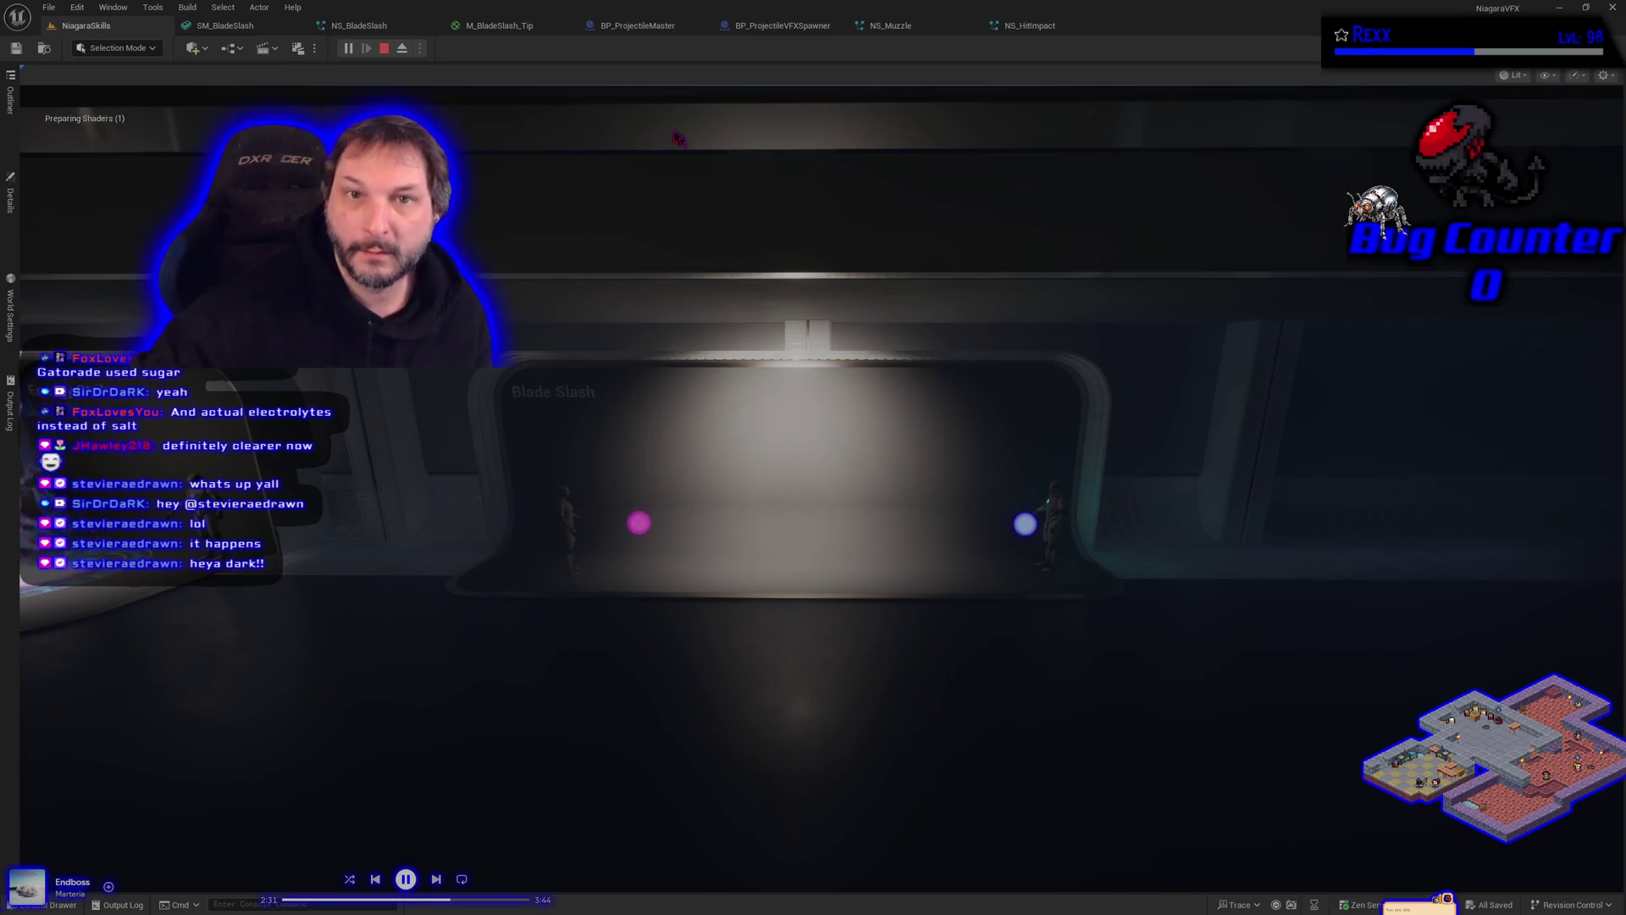
Step: Stop the play test, then run the level again to retest the slash
left_click(384, 49)
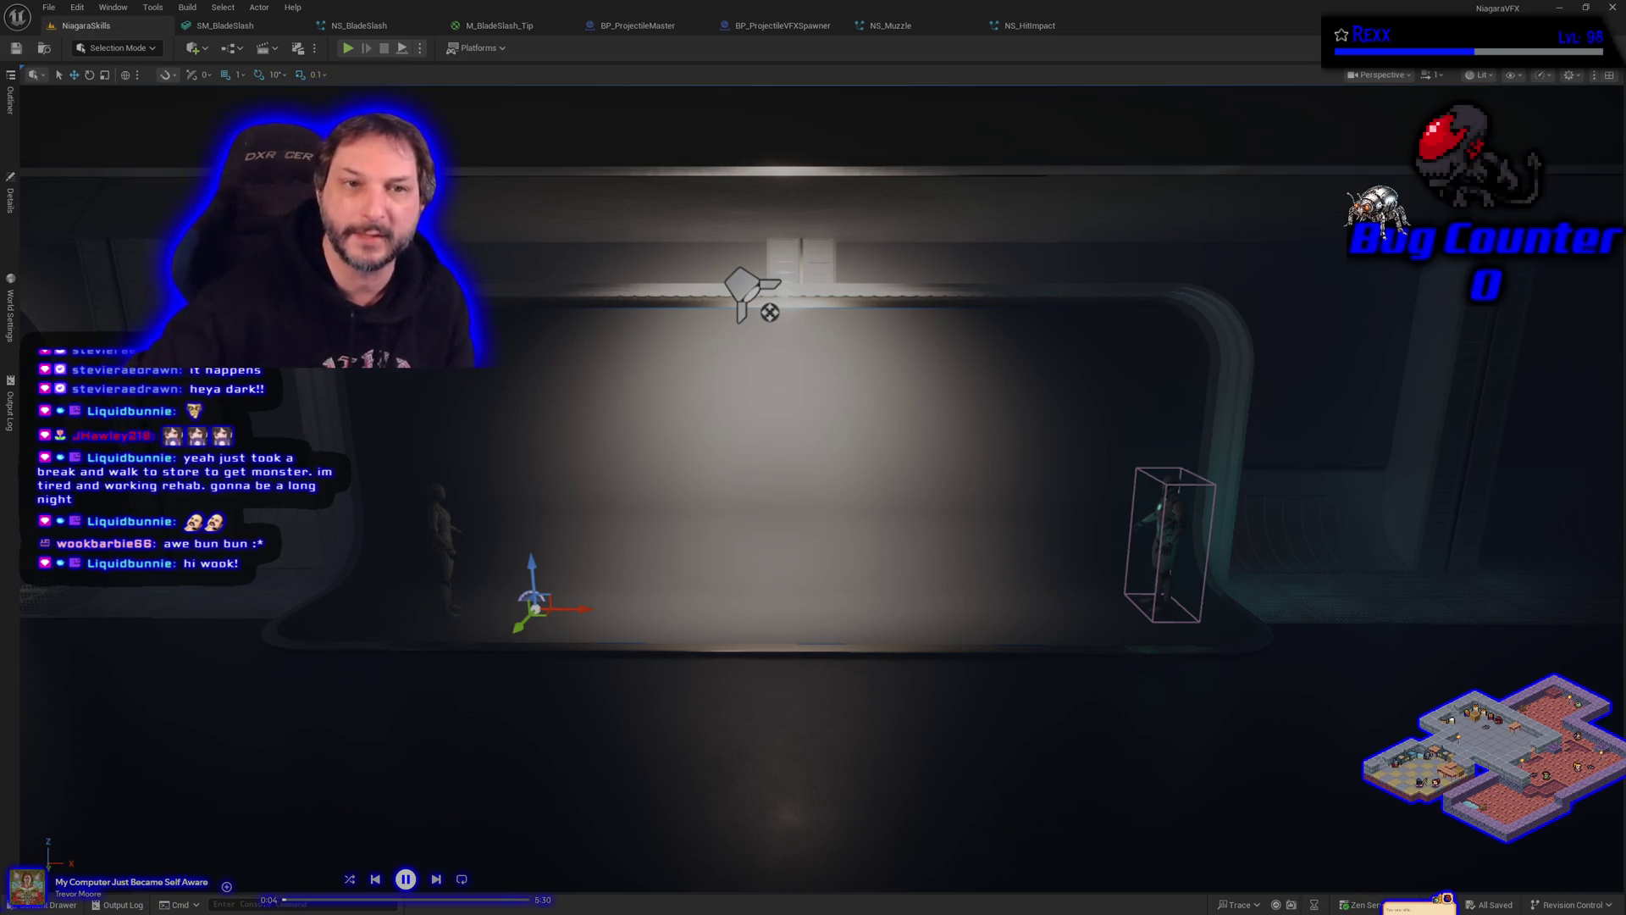
left_click(346, 49)
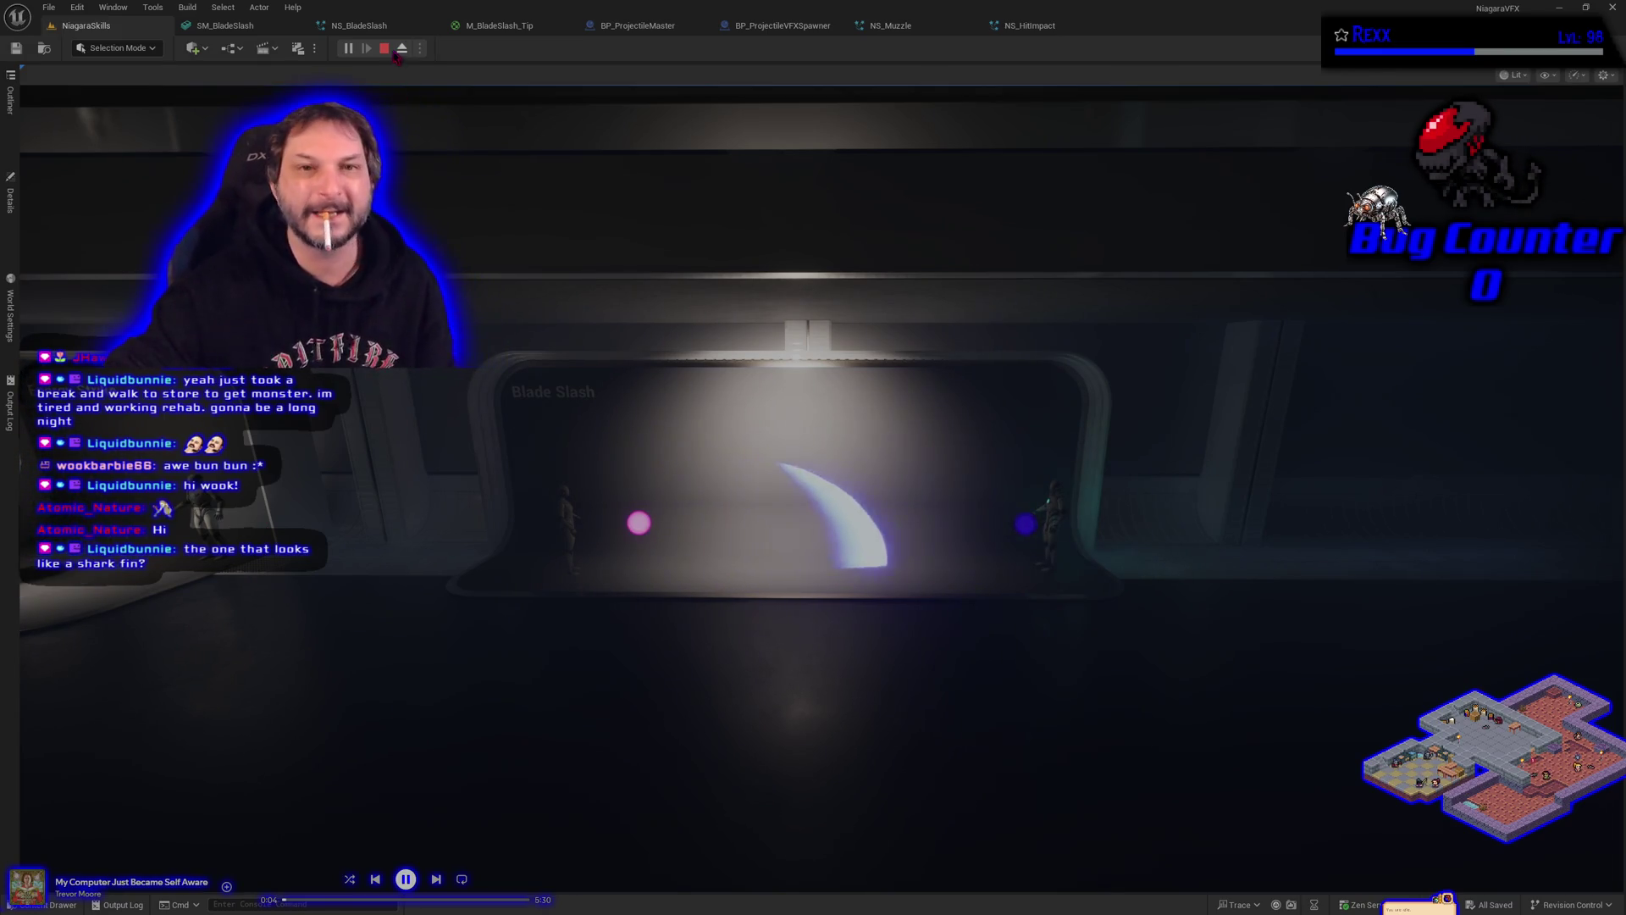
key("Escape")
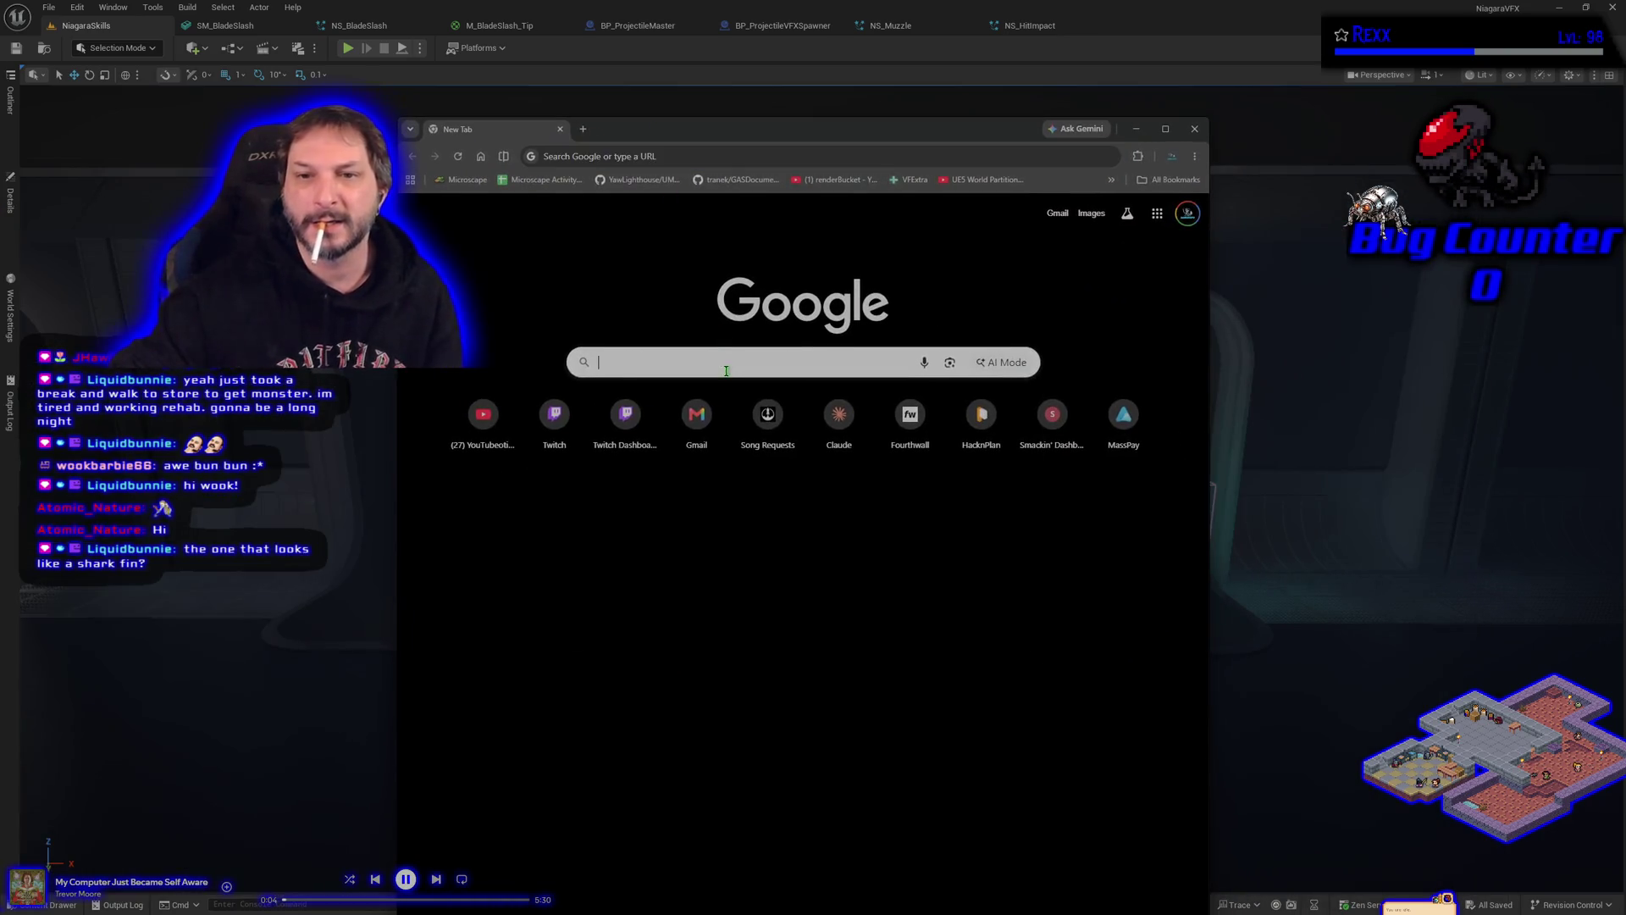
left_click(711, 356)
Step: Search Google for 'blade beam ff78 remake' and browse the short video results
type("blade beam ff78")
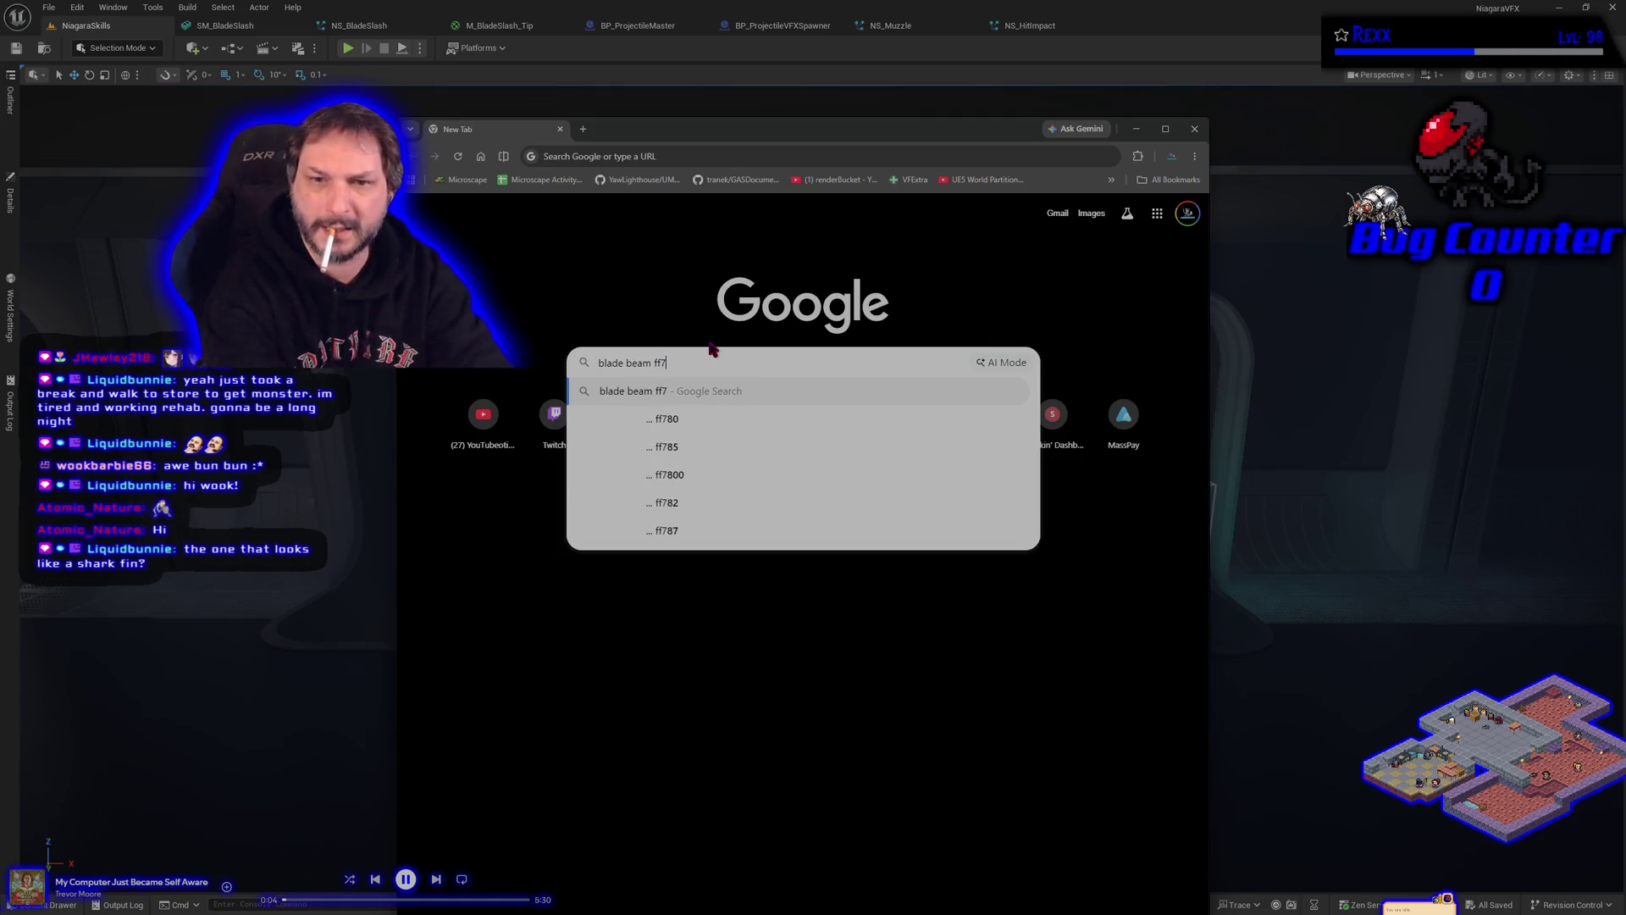
type(" remake")
key("Return")
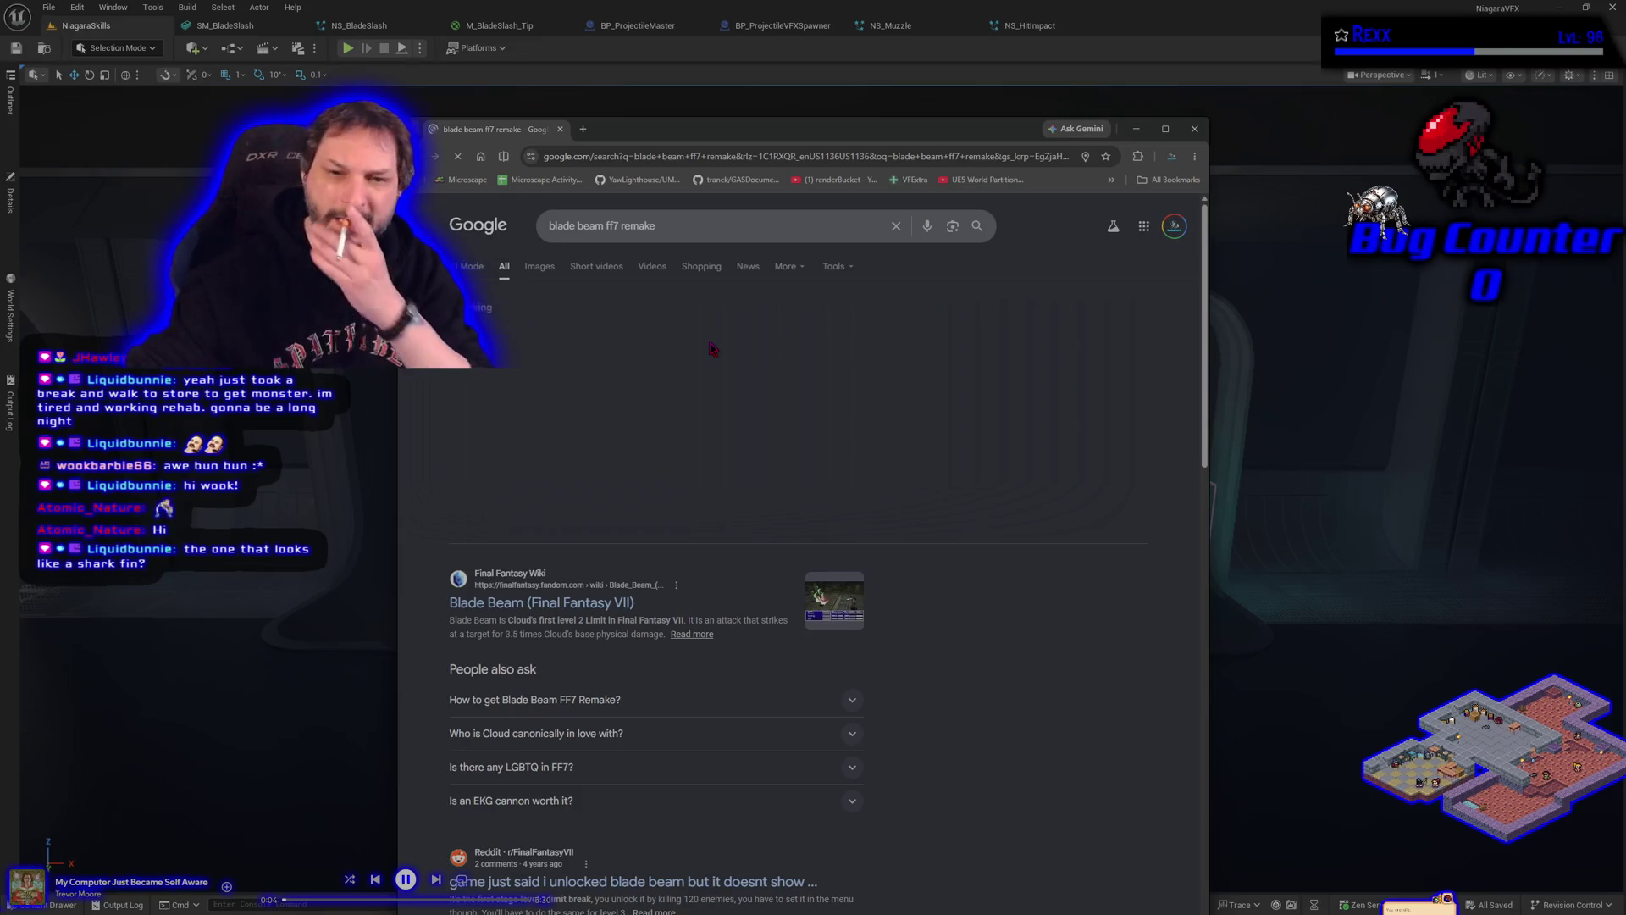
left_click(597, 268)
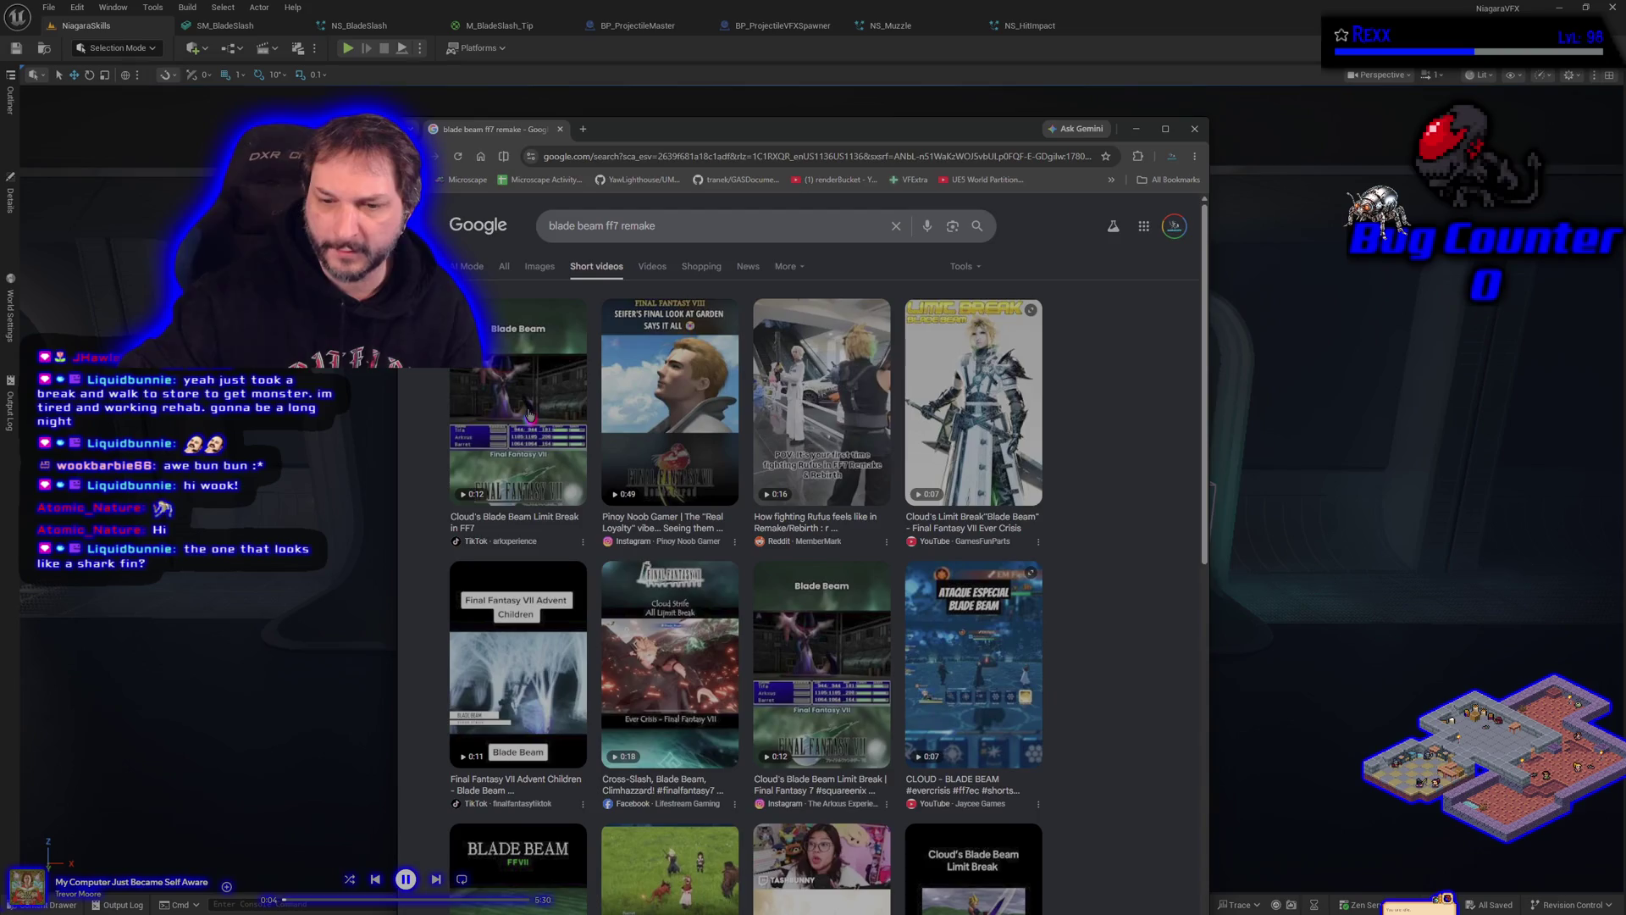
scroll(528, 414, "down", 5)
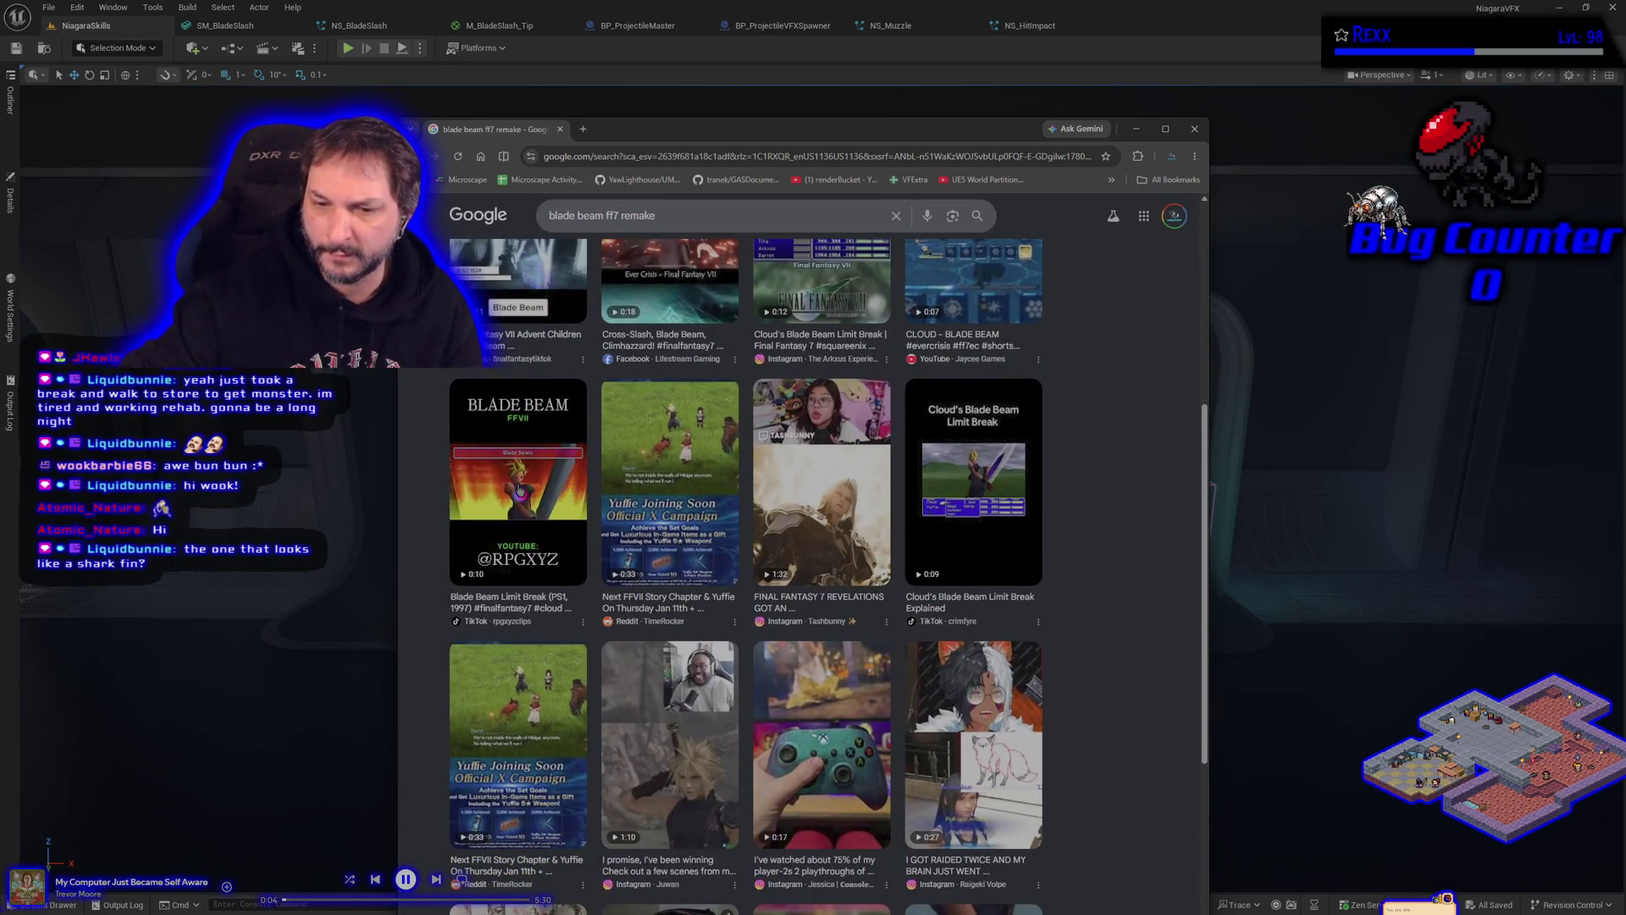
scroll(519, 489, "up", 4)
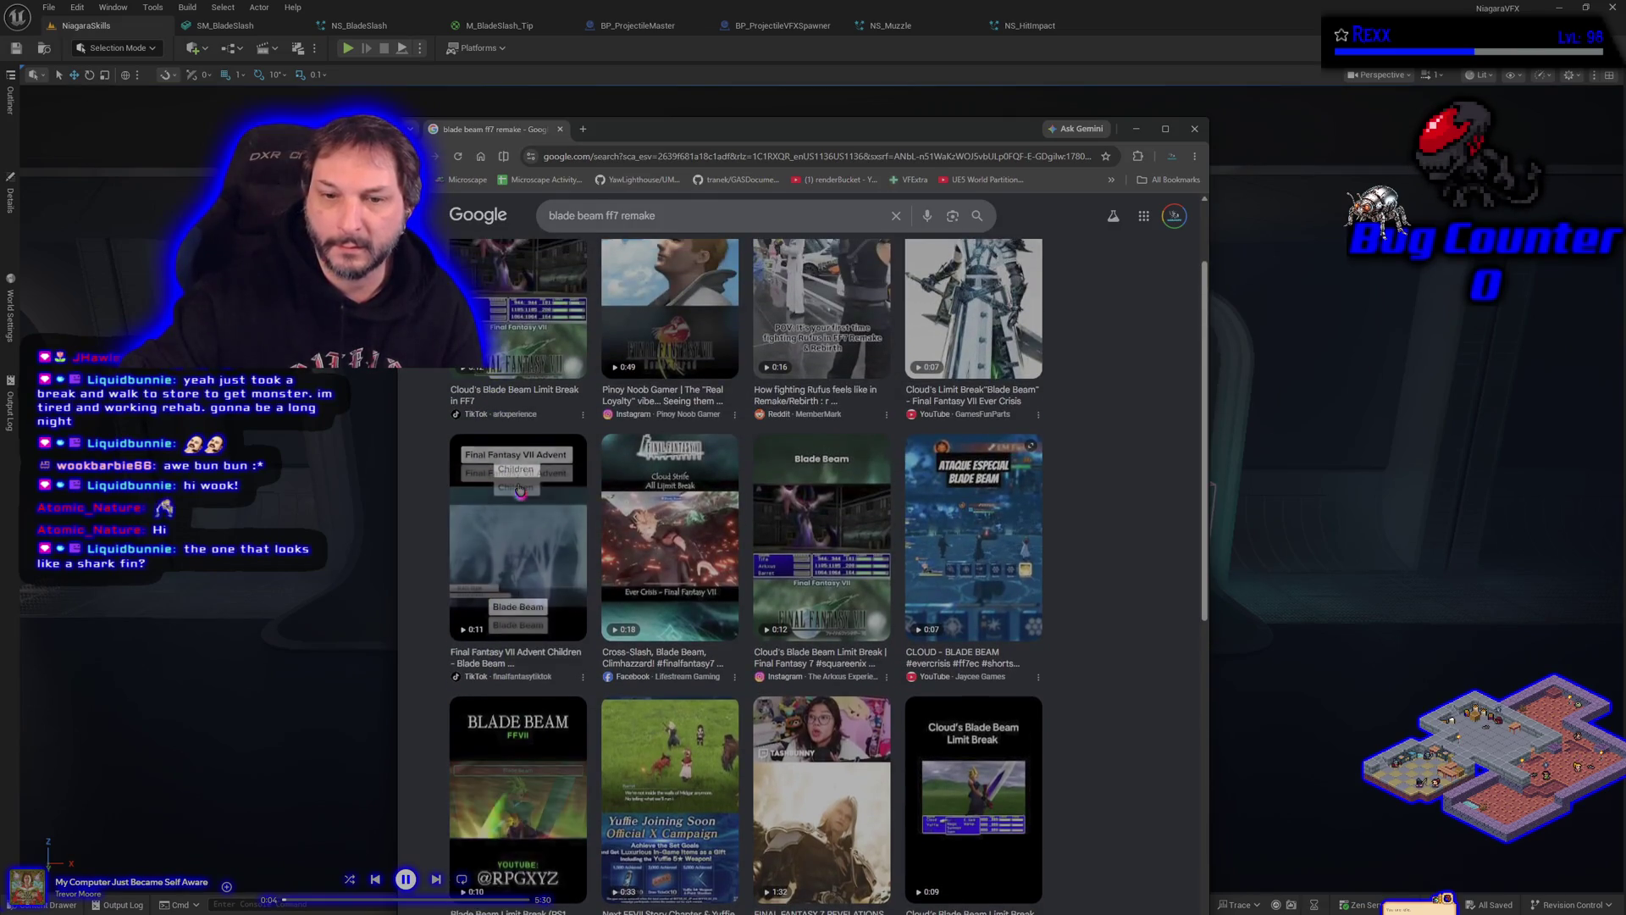
scroll(519, 490, "up", 2)
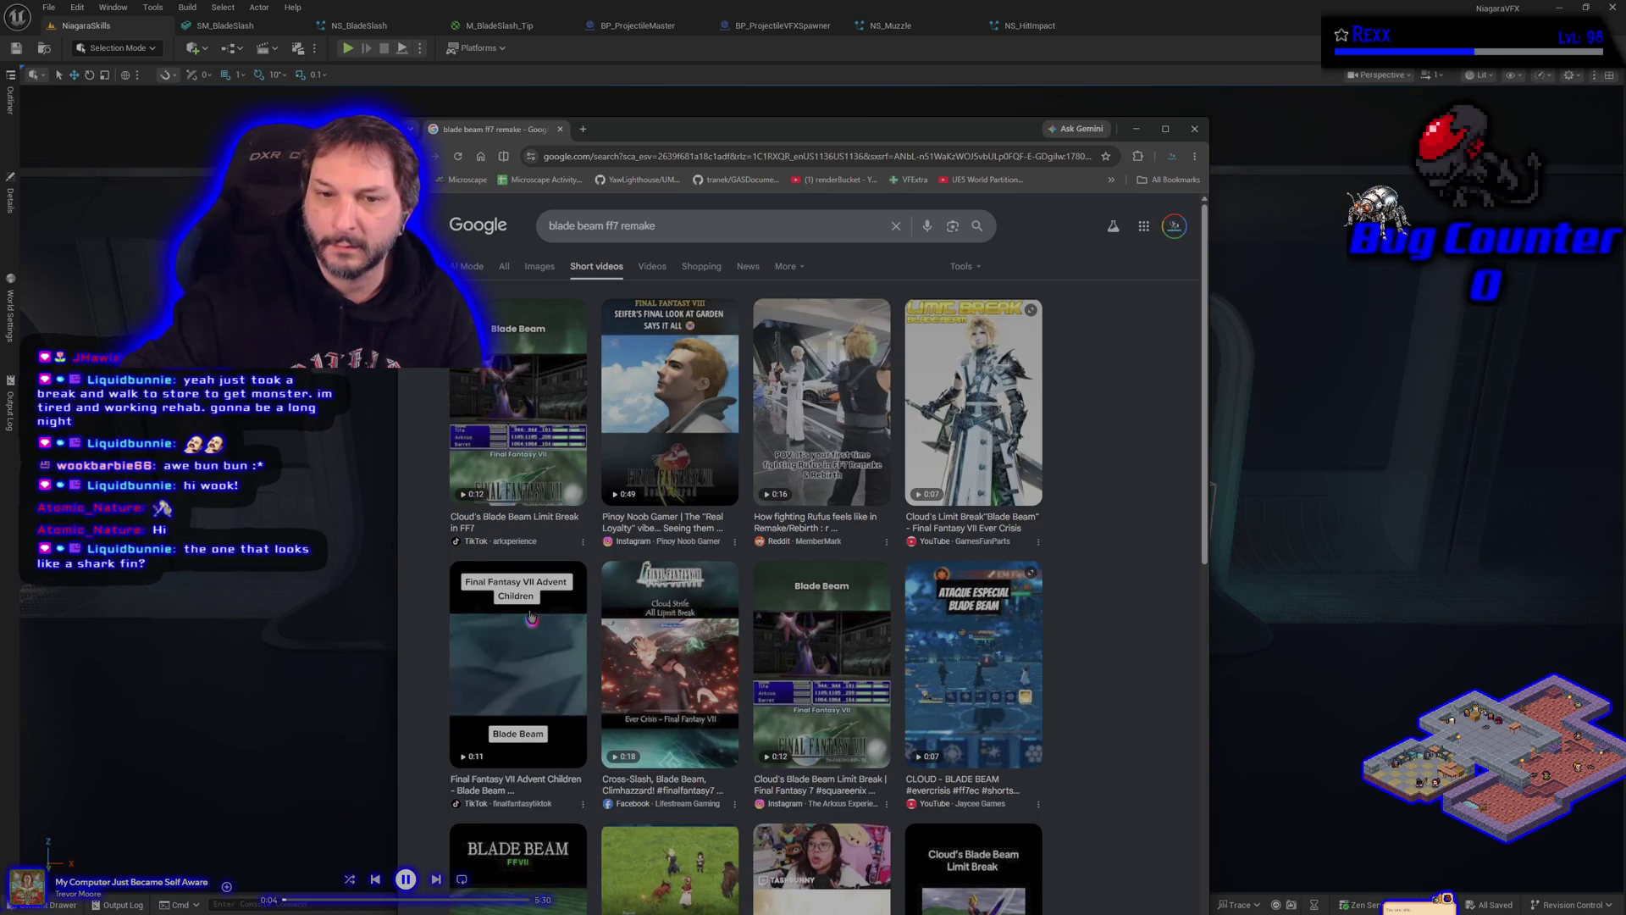
Step: Switch to the Videos results and open 'Part 84 Blade Beam'
key("alt+Left")
left_click(653, 266)
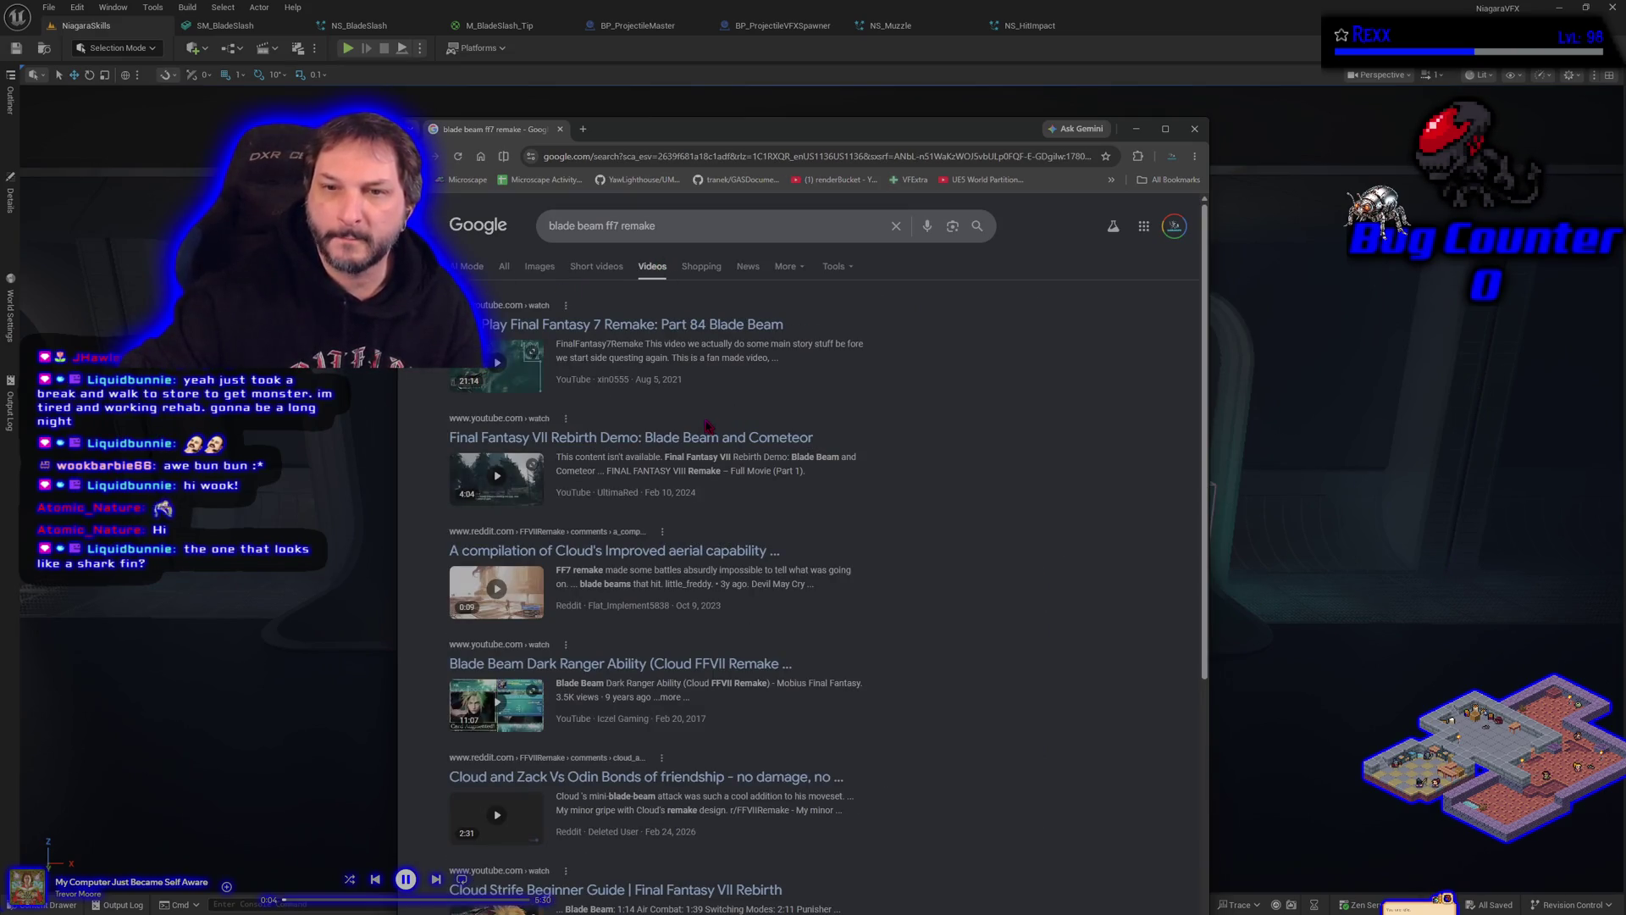
left_click(498, 366)
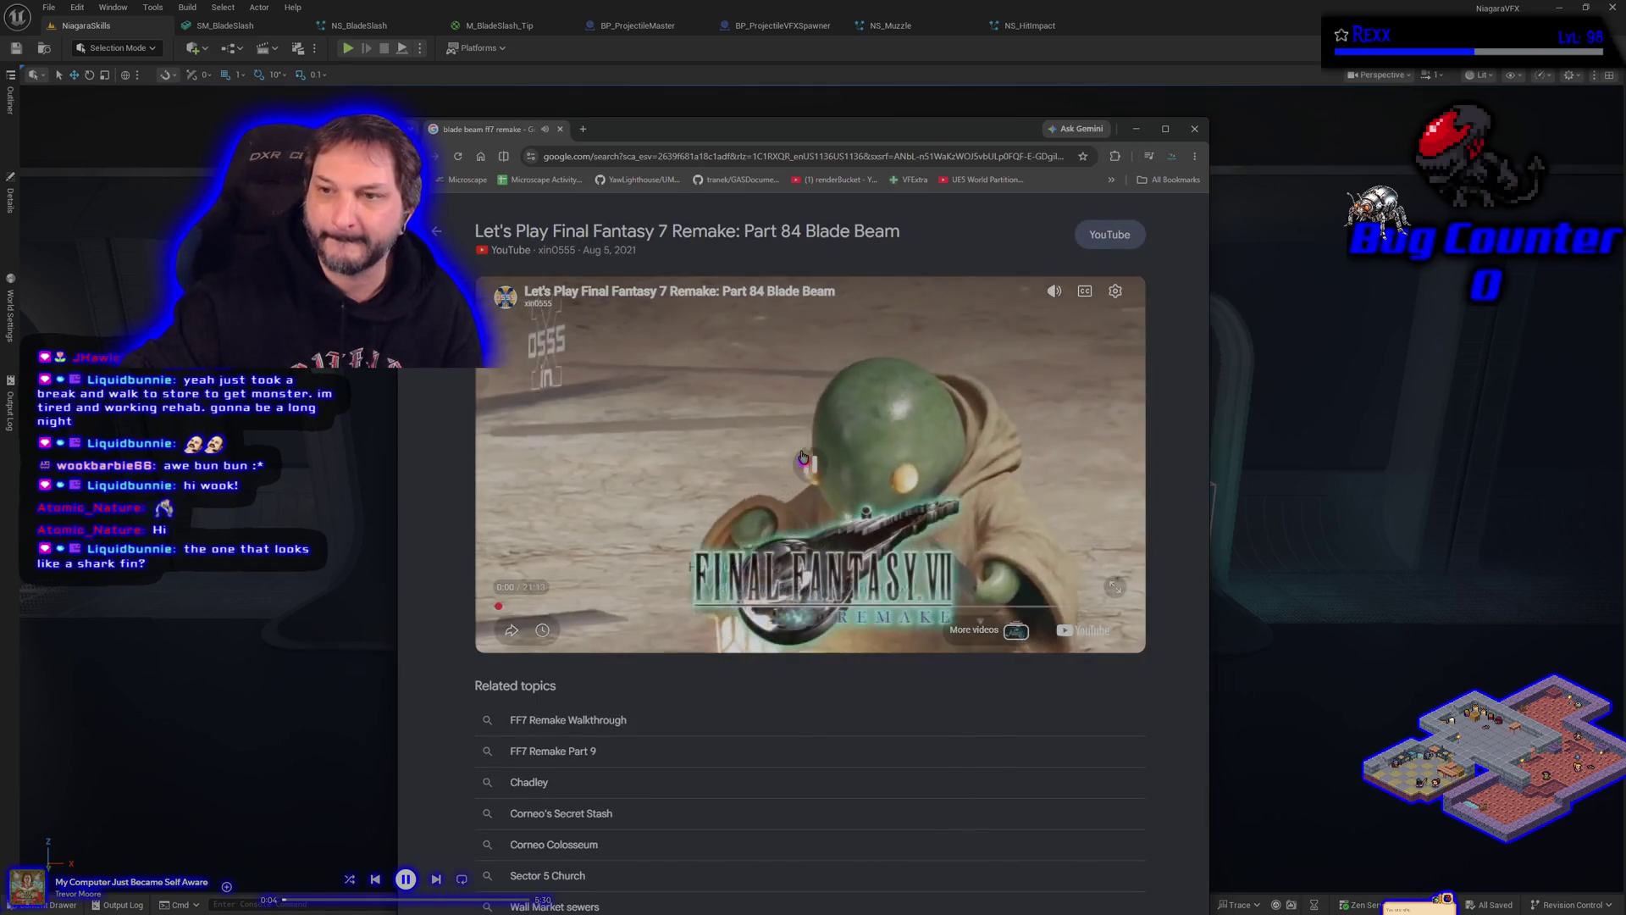
Step: Skip the Part 84 Blade Beam video ahead to about 16:37, then close the preview
mouse_move(1054, 291)
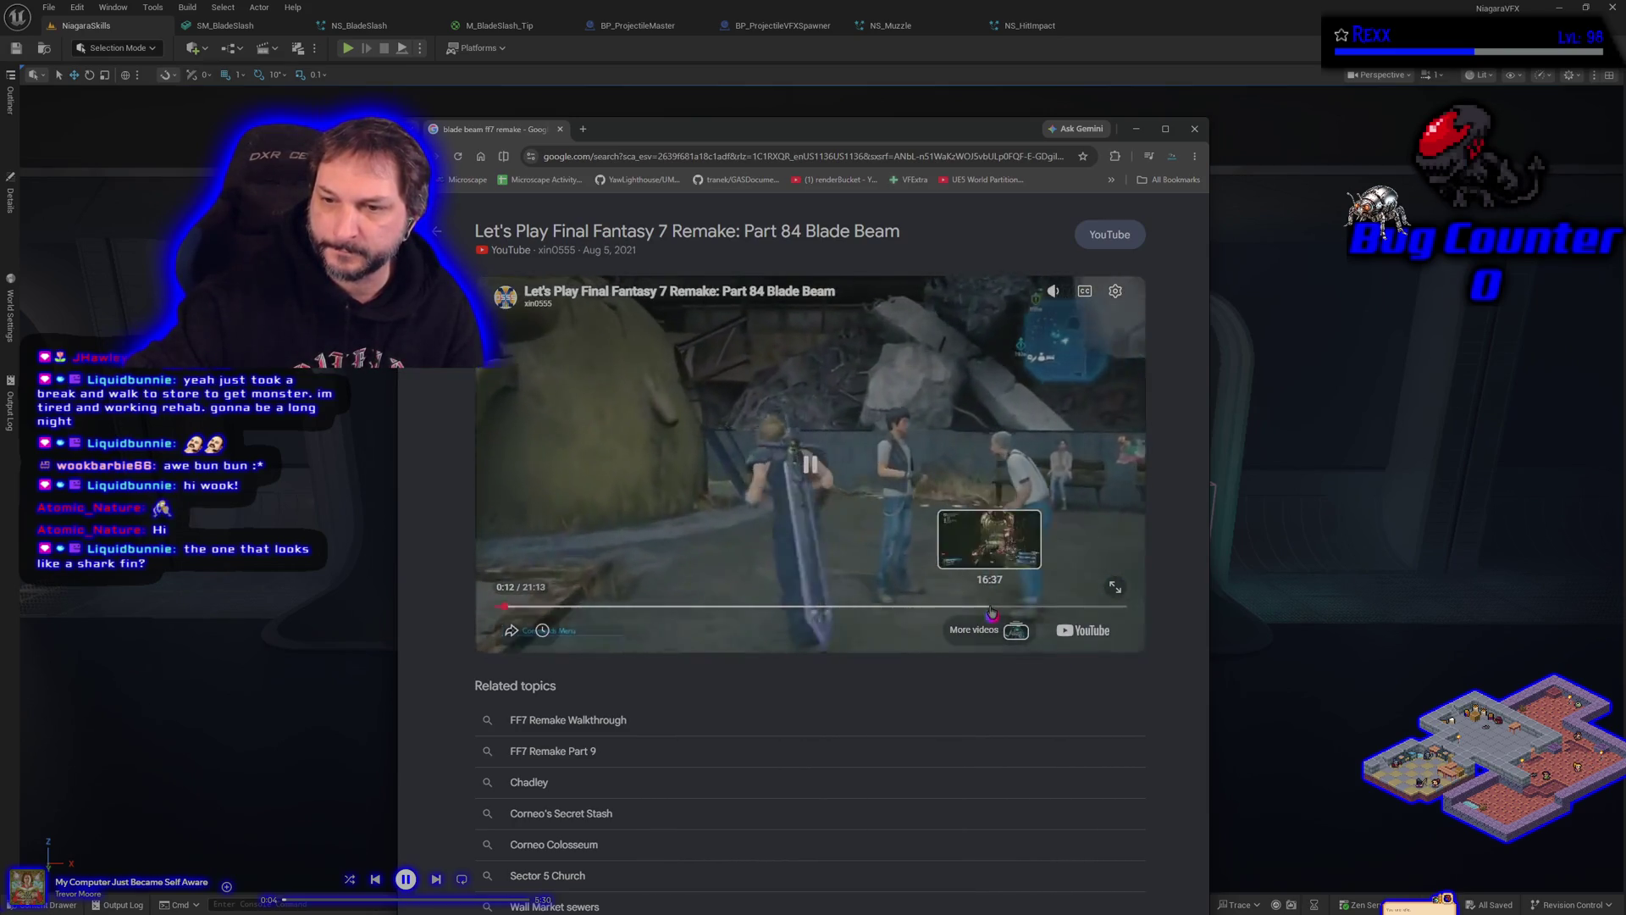
left_click(991, 609)
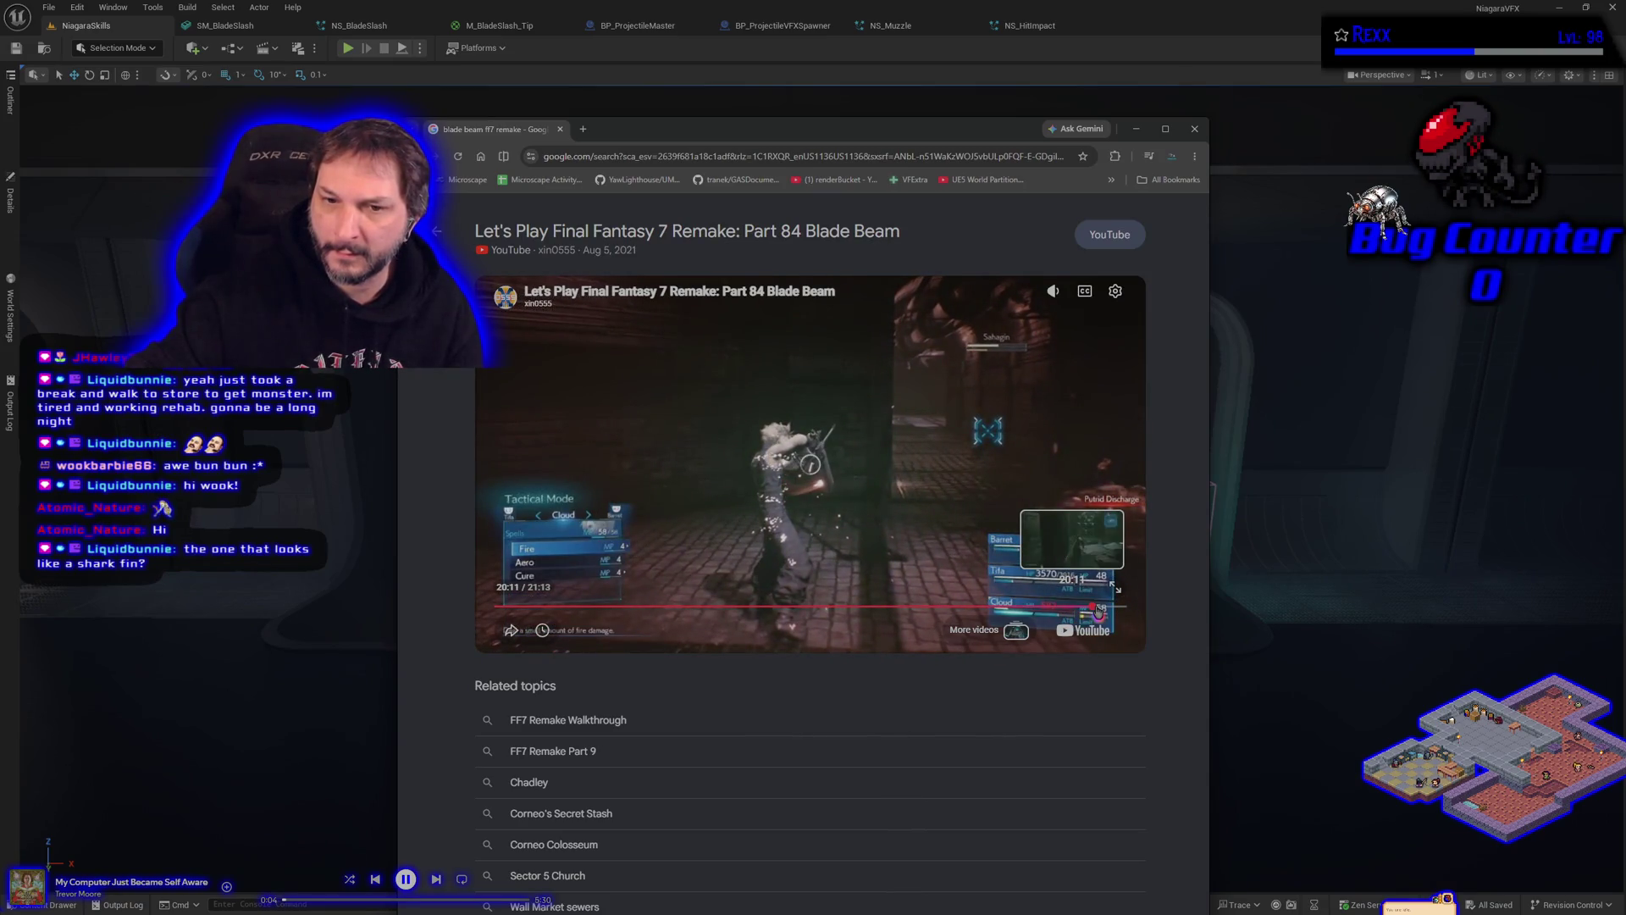
key("Escape")
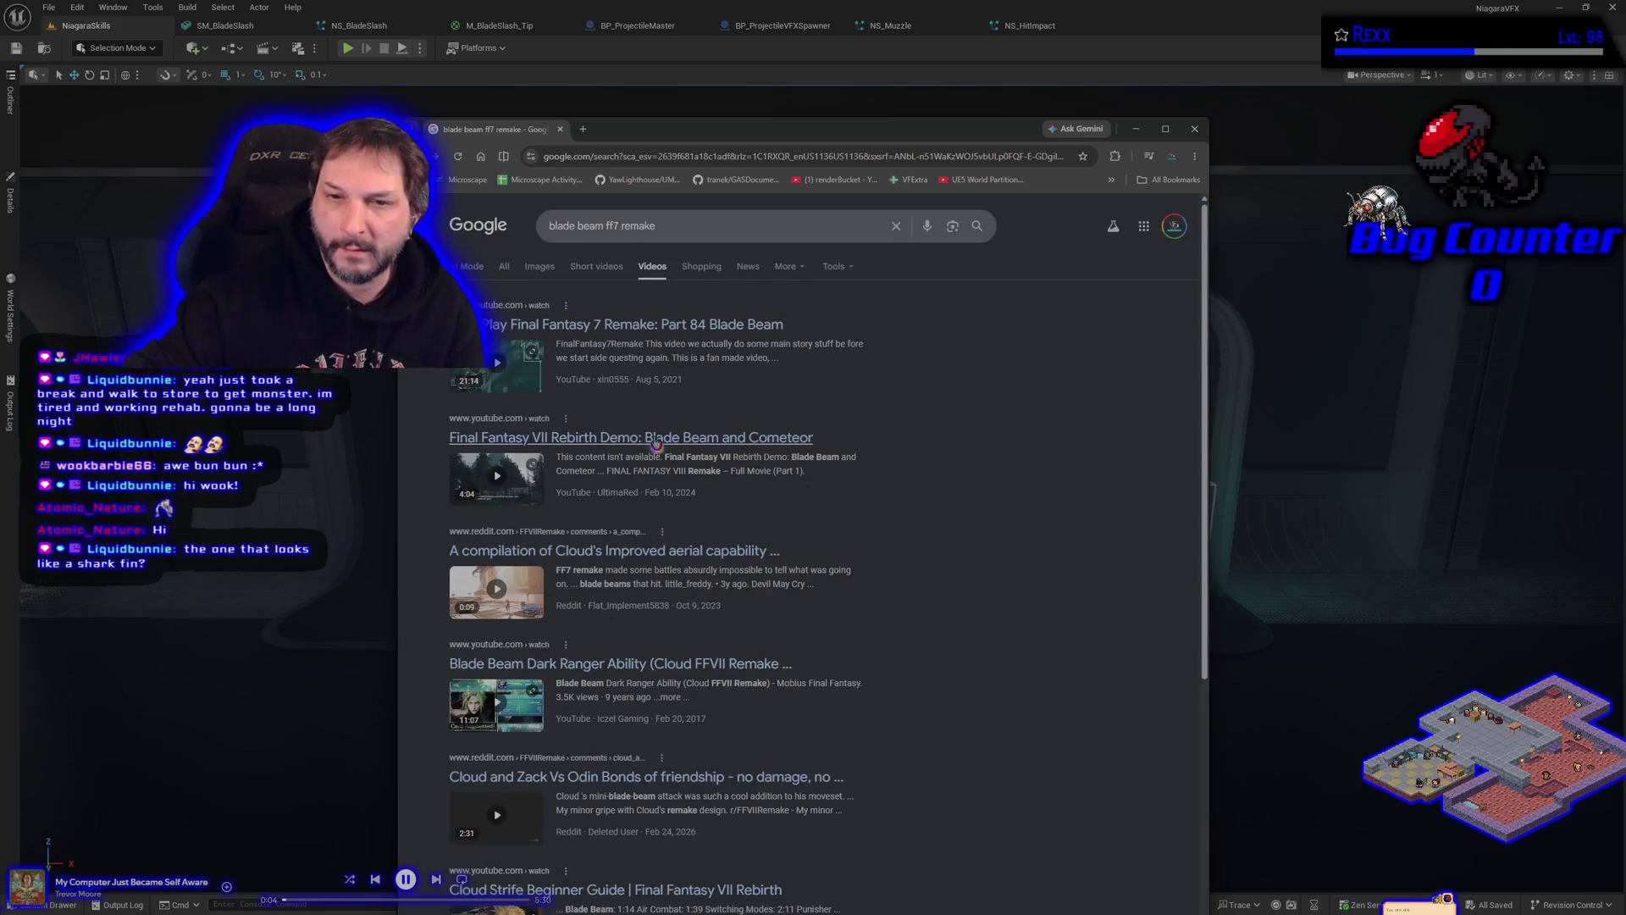
Step: Watch the muted Rebirth Demo: Blade Beam and Cometeor video near the end, then return to results
left_click(655, 439)
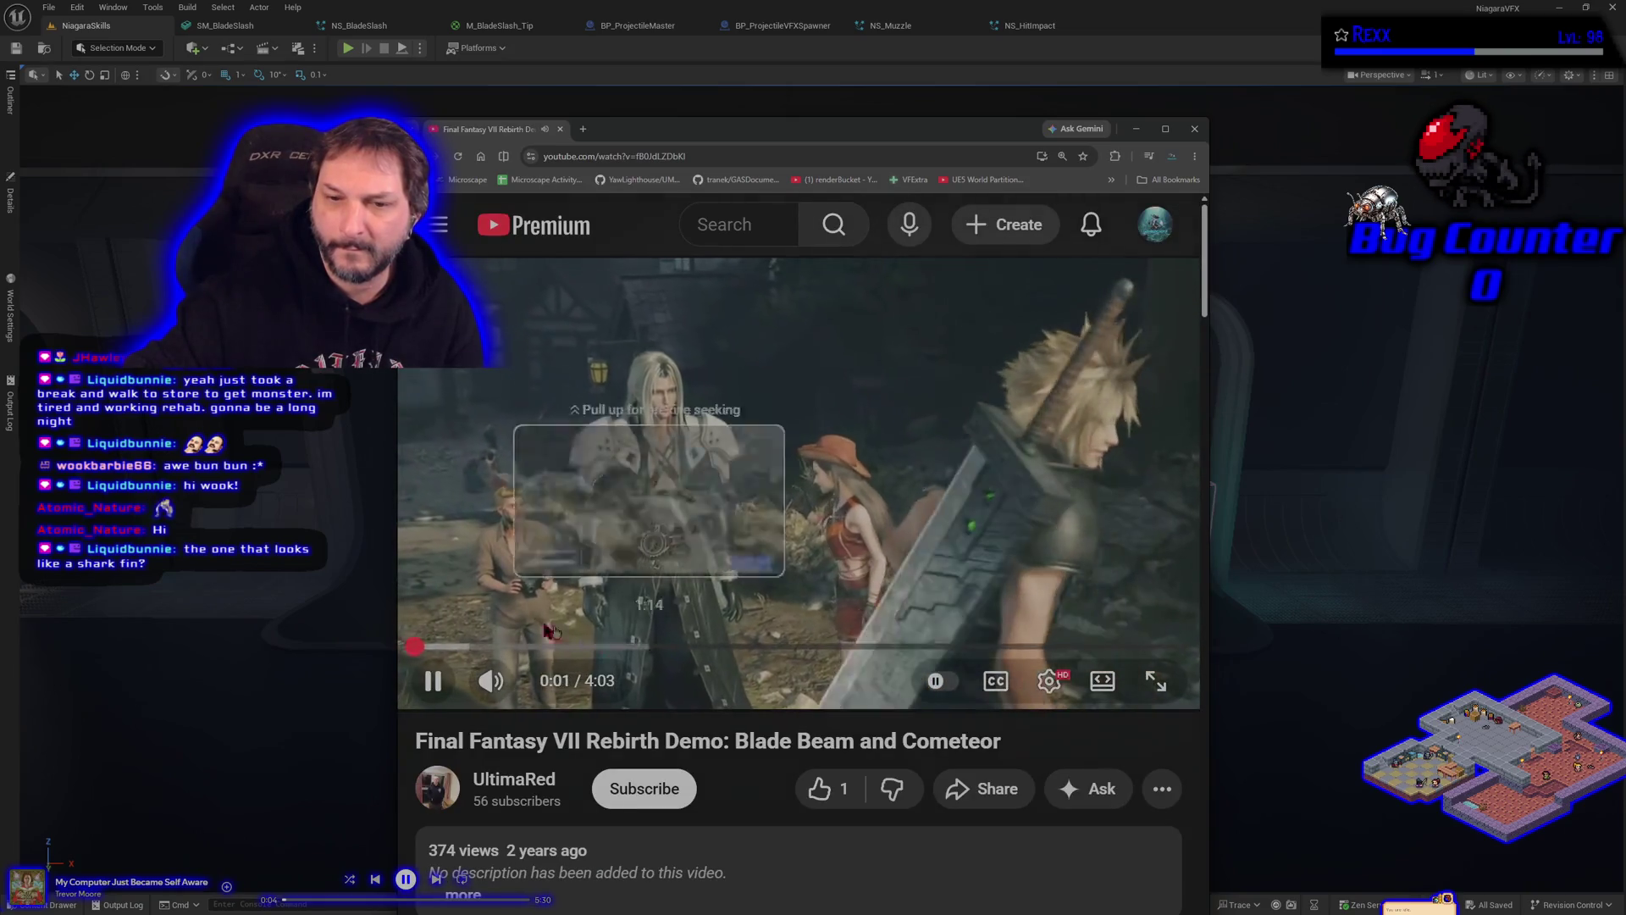
left_click(471, 693)
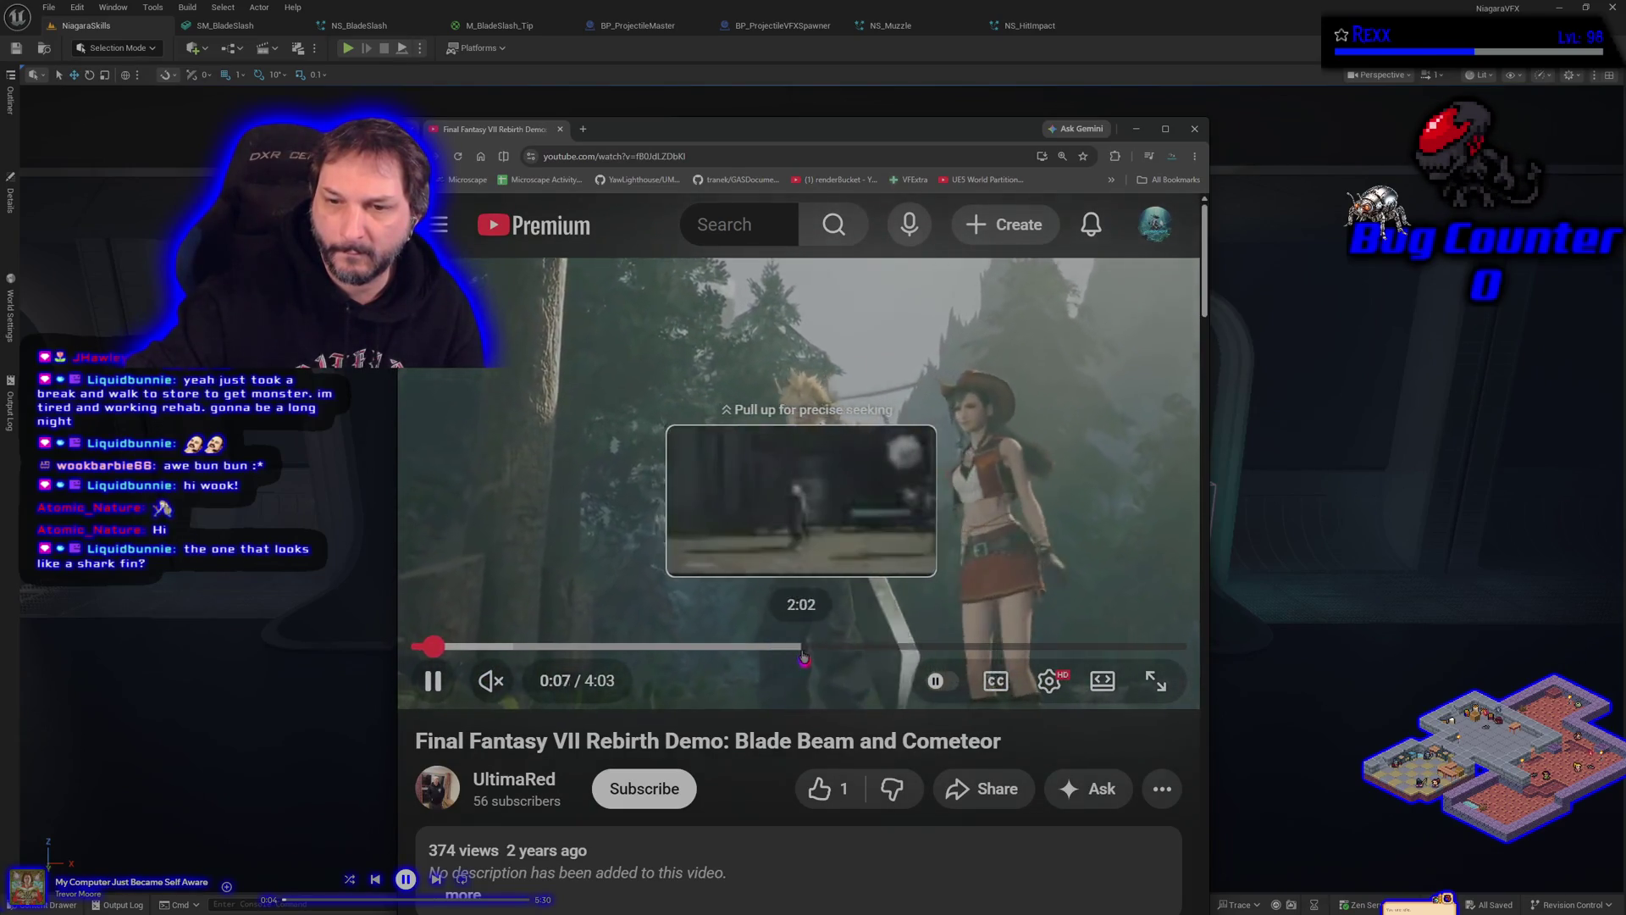
left_click_drag(773, 650, 758, 648)
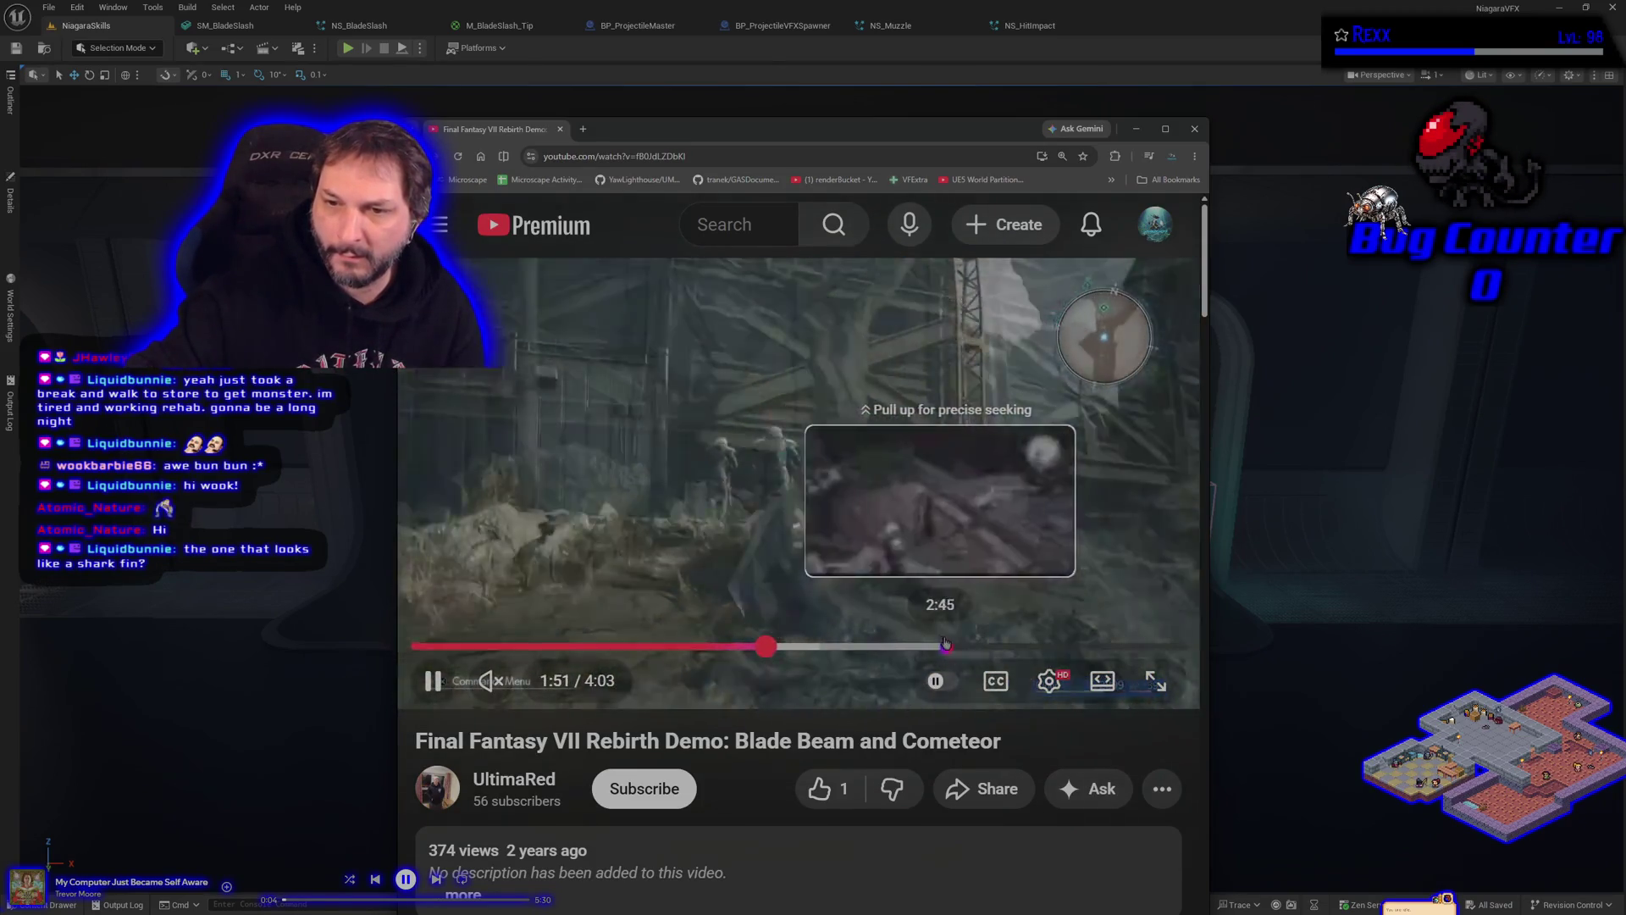
left_click(998, 643)
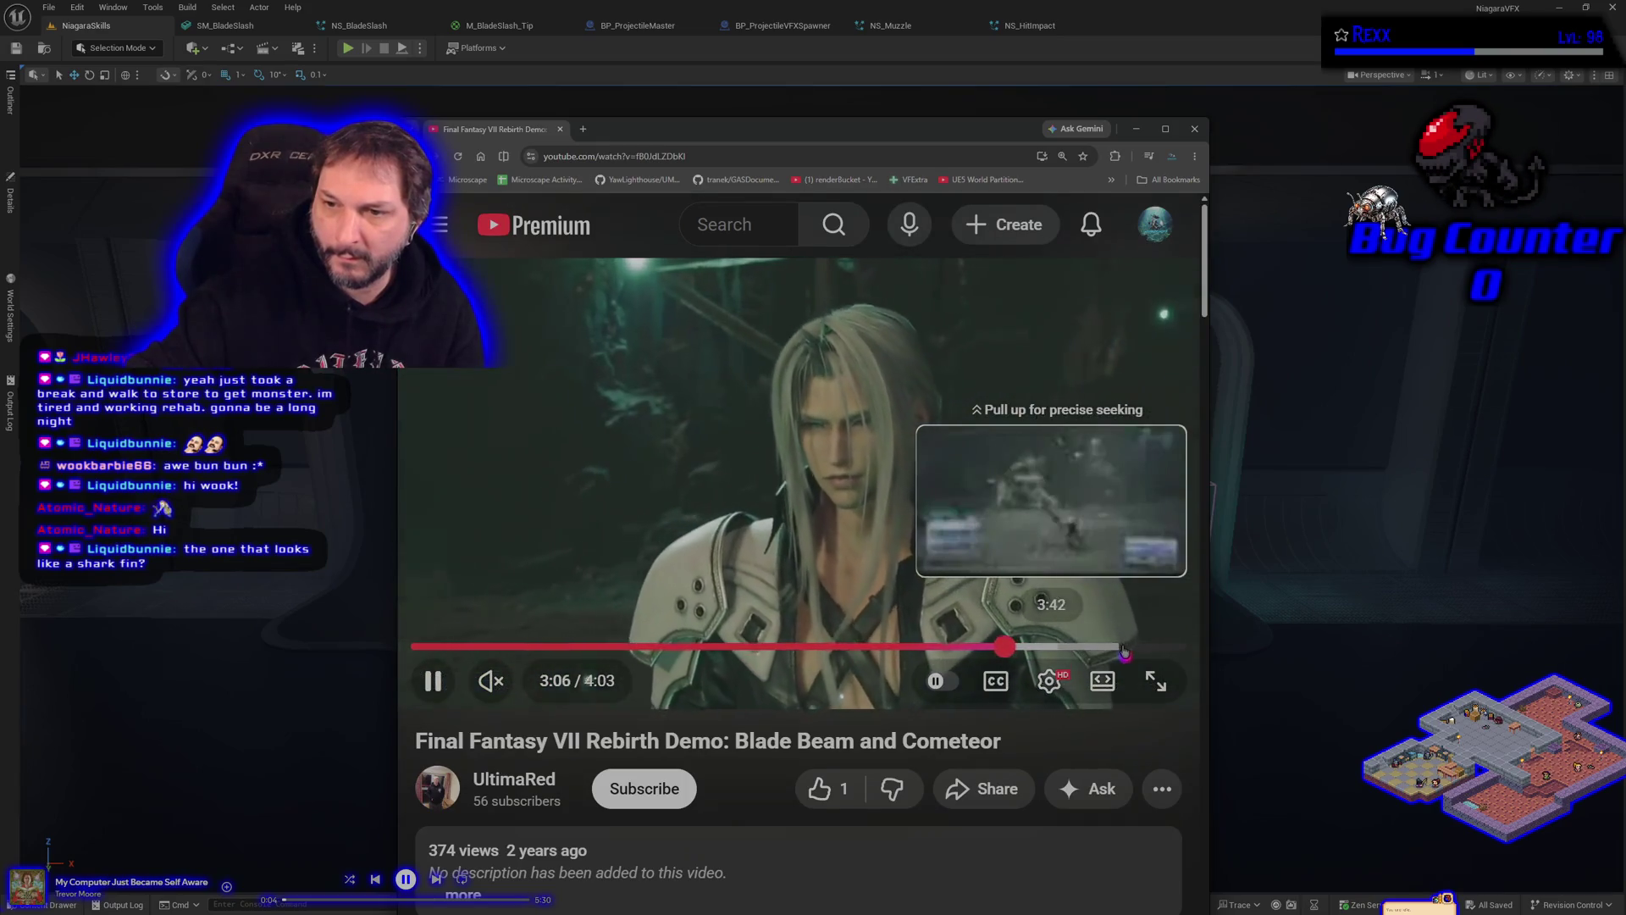
left_click(1131, 647)
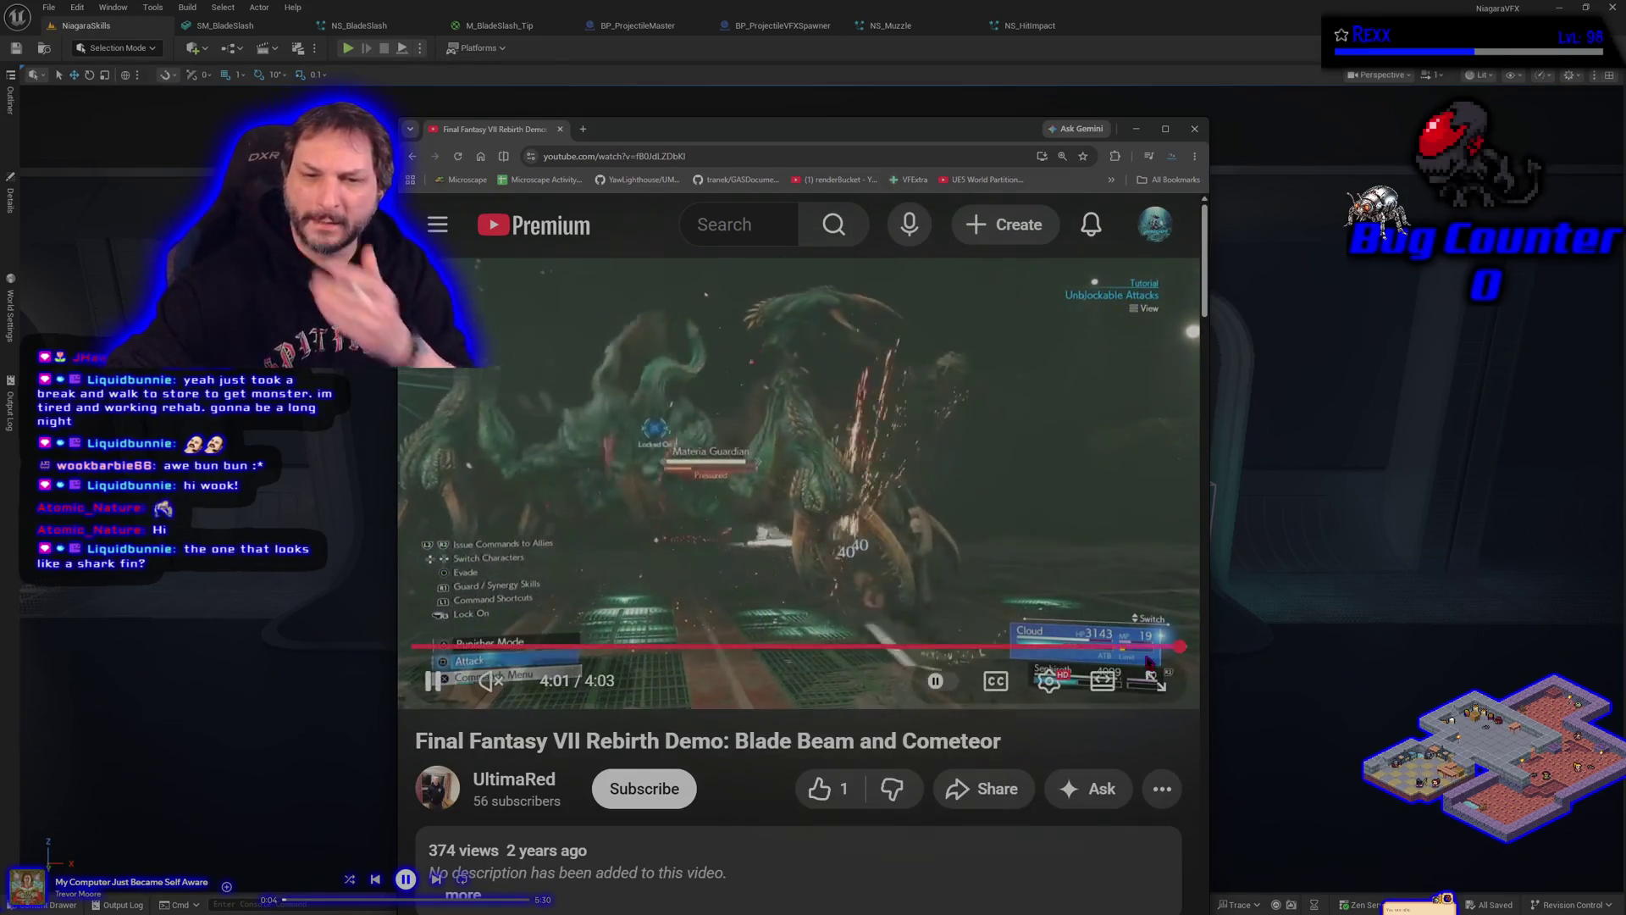
key("alt+Left")
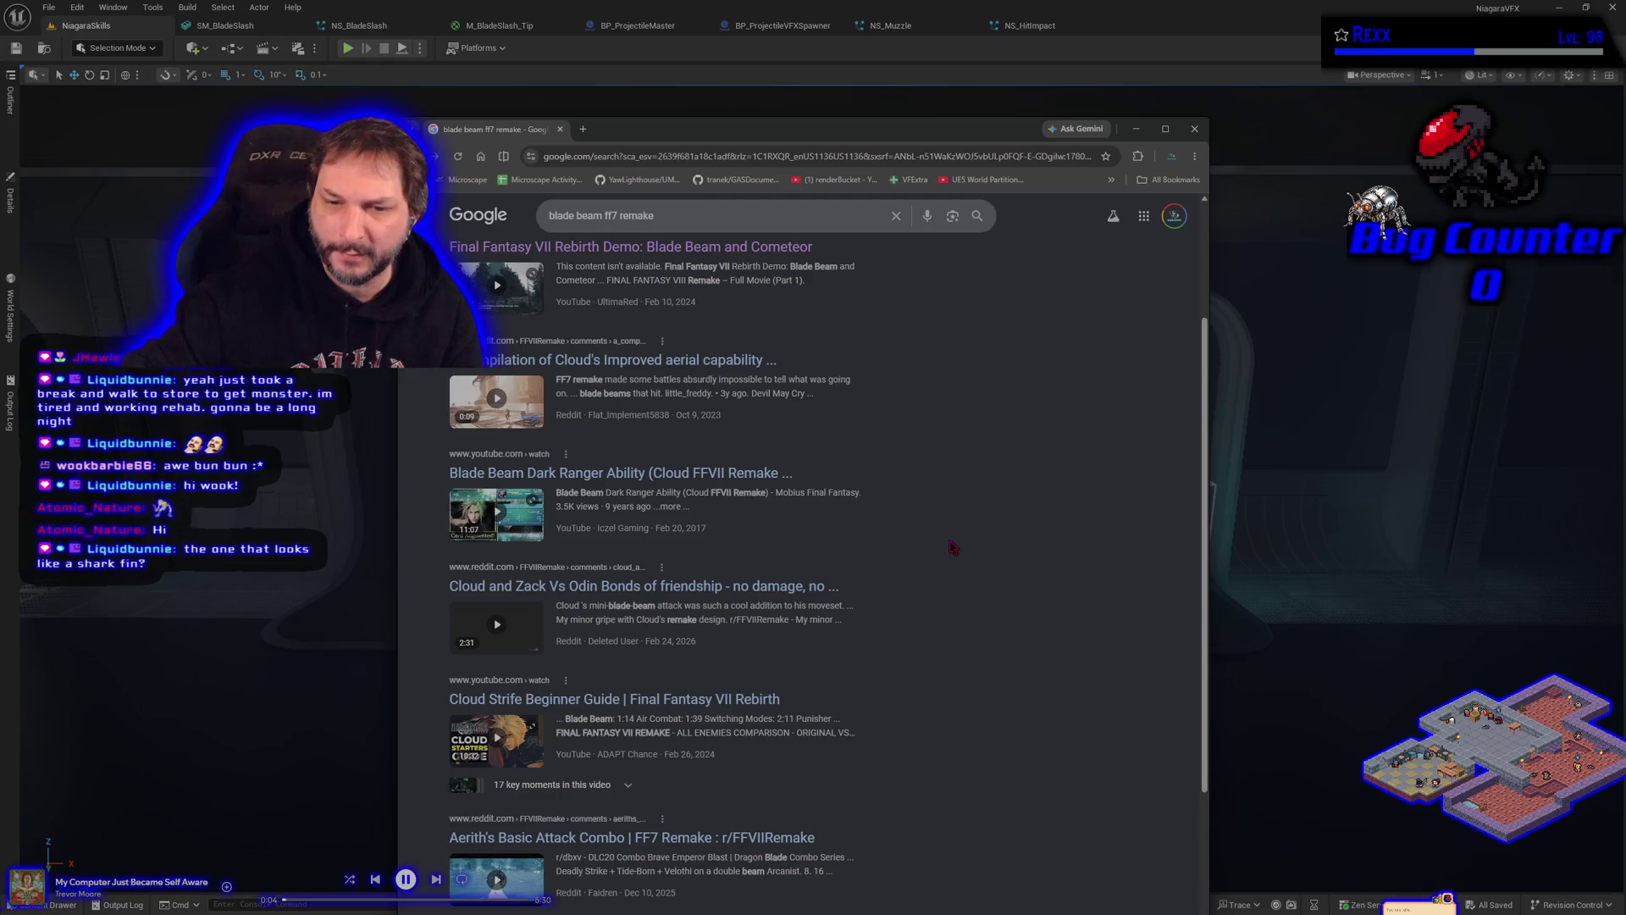
Step: Watch Cloud's Blade Beam Limit Break video full screen, then close the browser
scroll(953, 546, "down", 3)
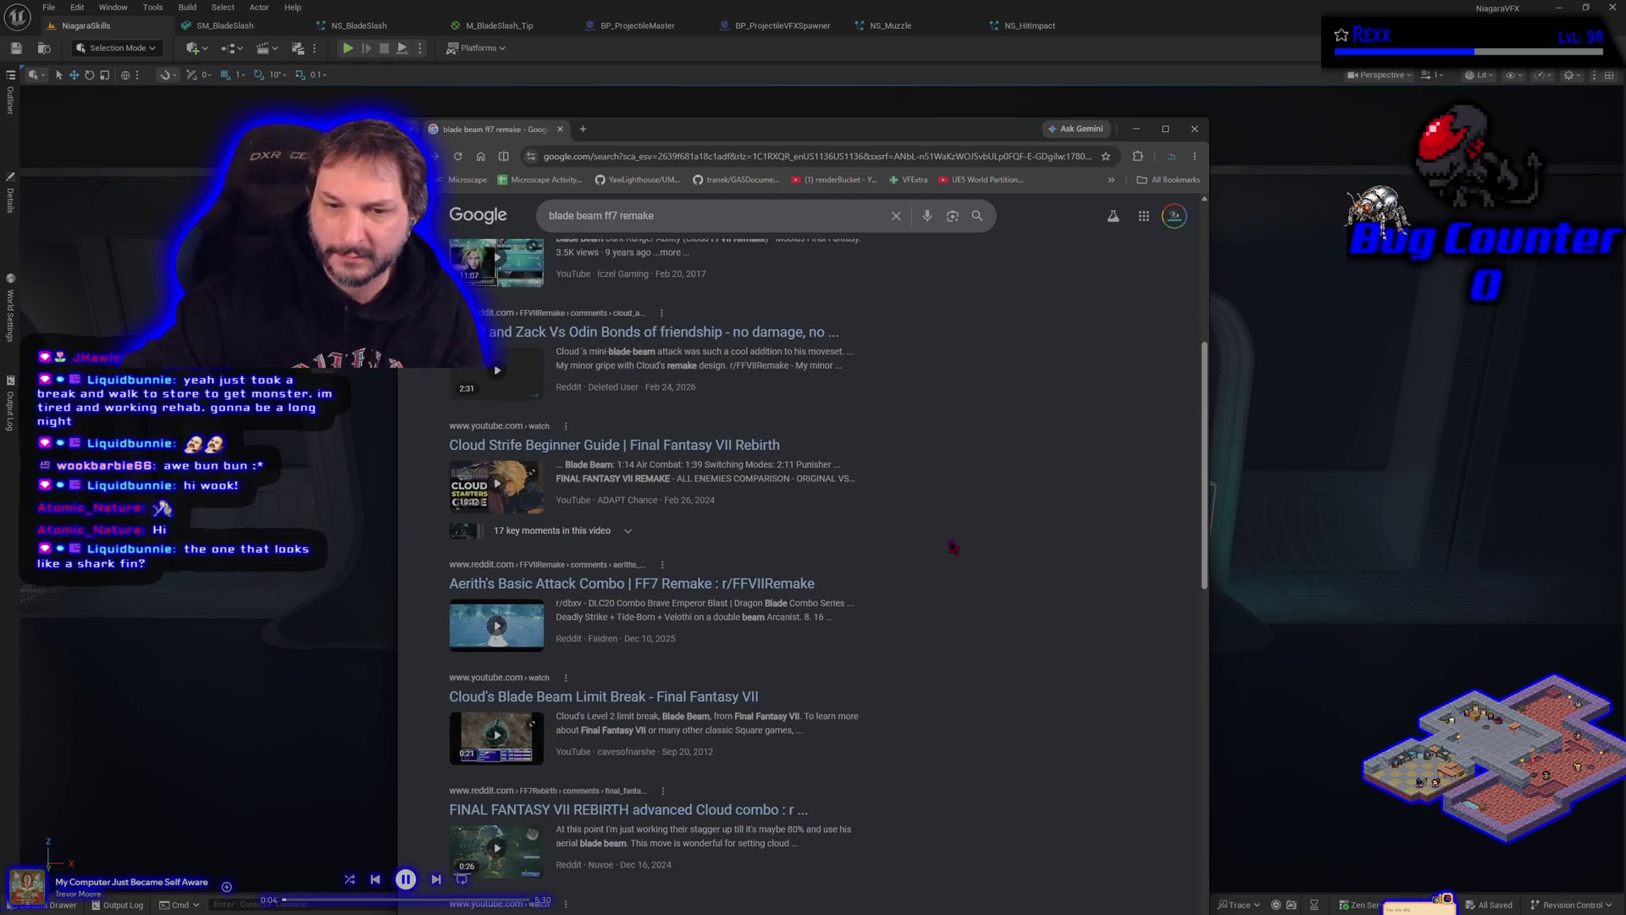
scroll(952, 546, "down", 3)
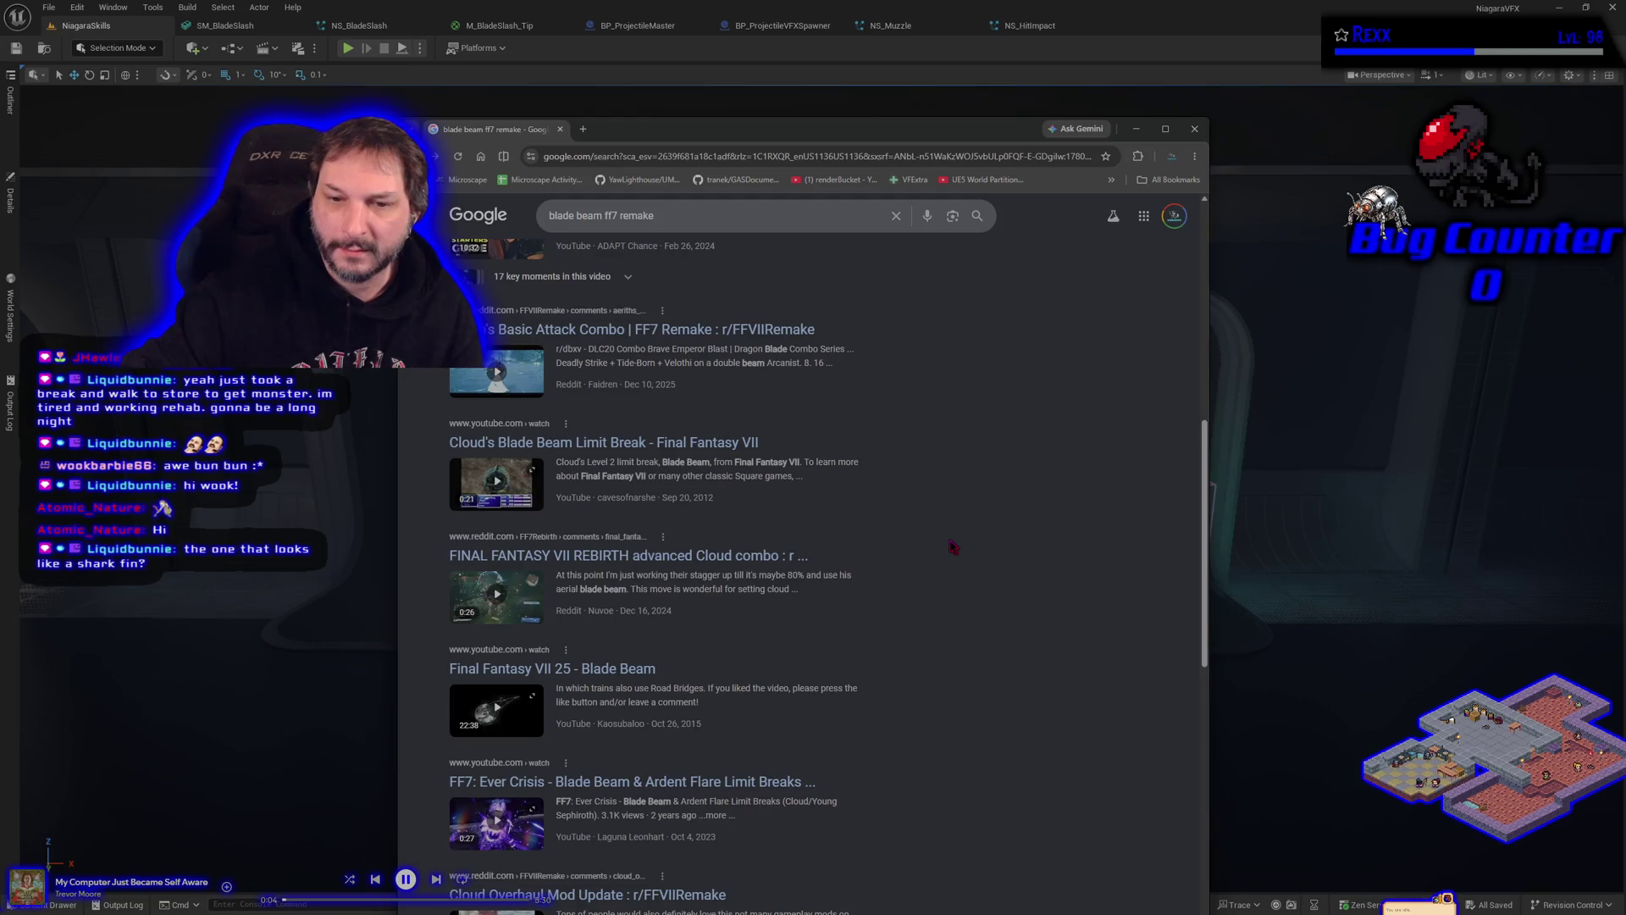
left_click(606, 449)
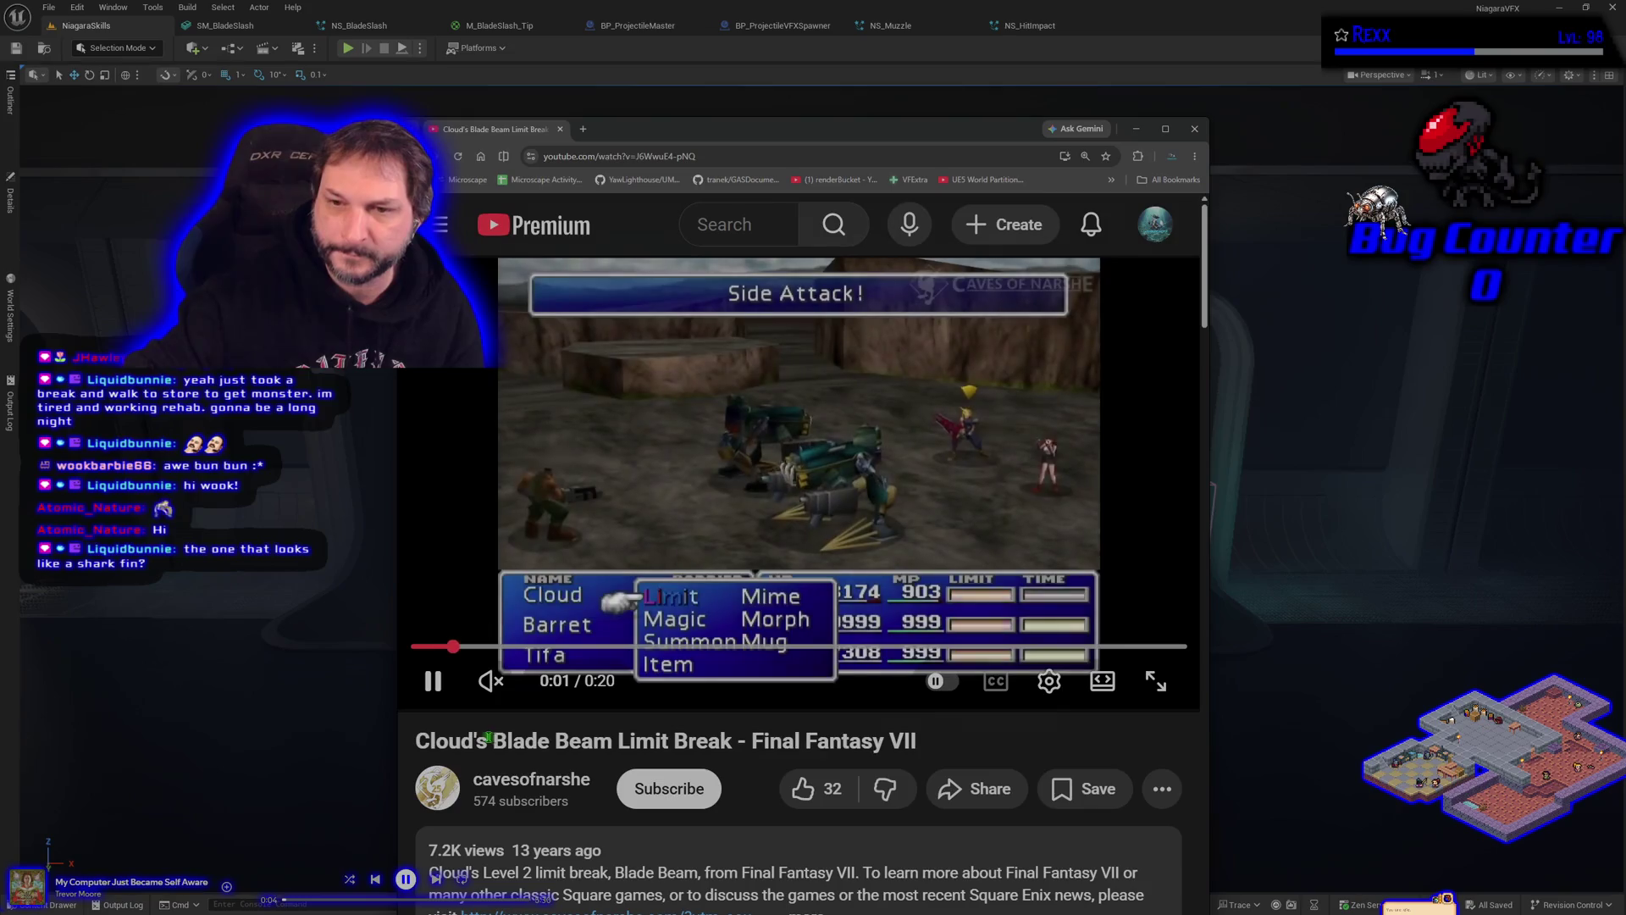
left_click(1129, 681)
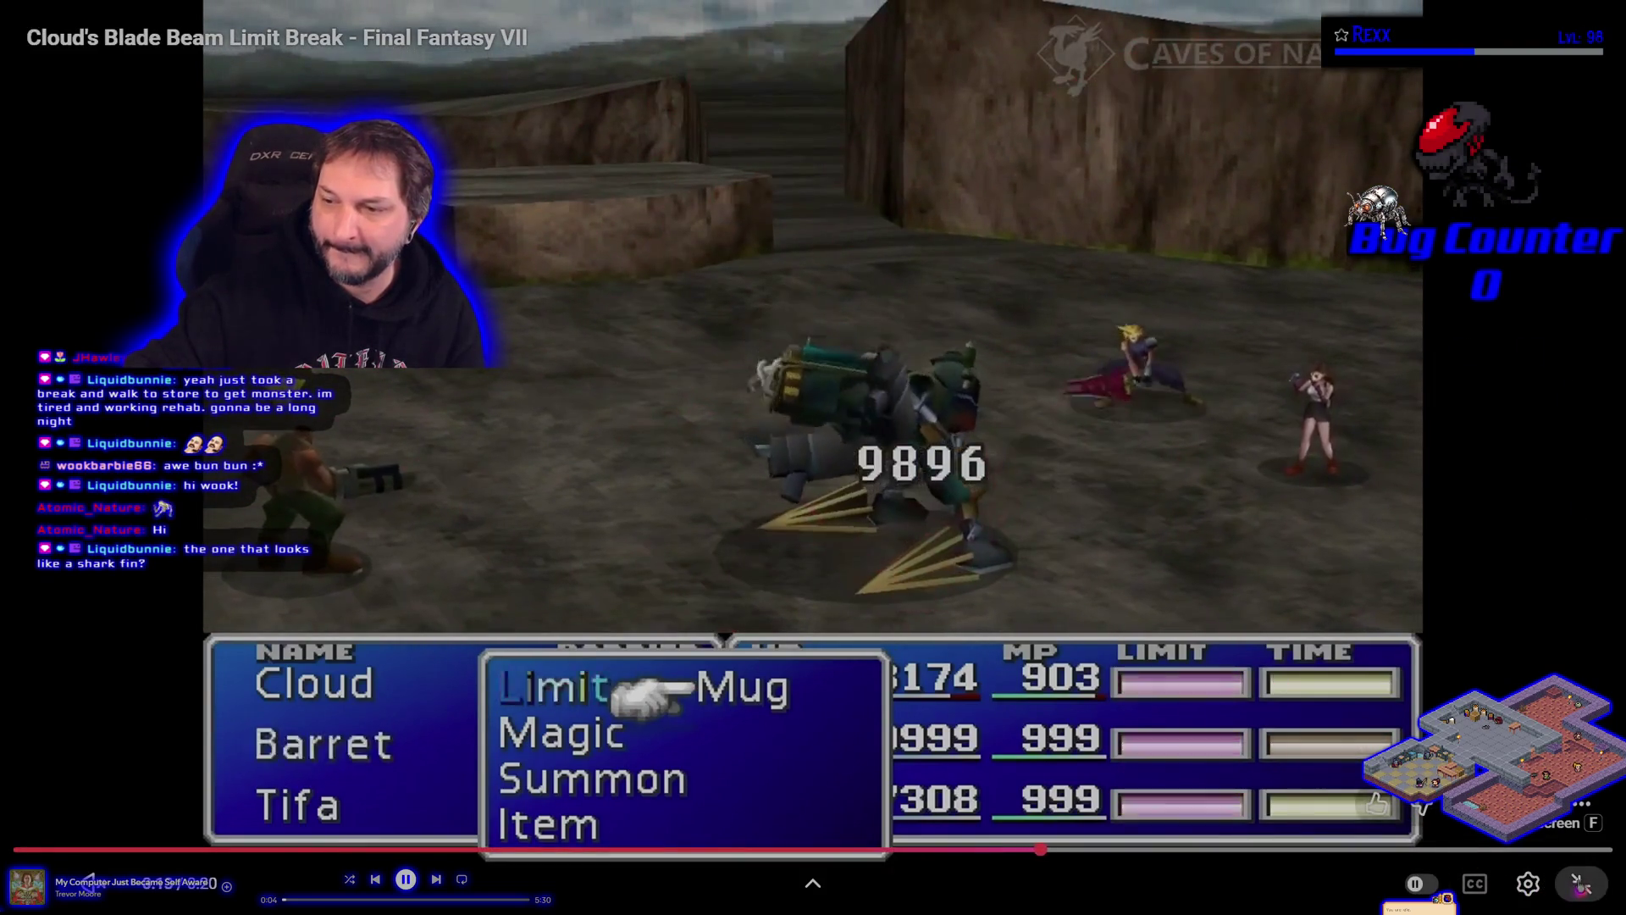
key("Escape")
left_click(560, 129)
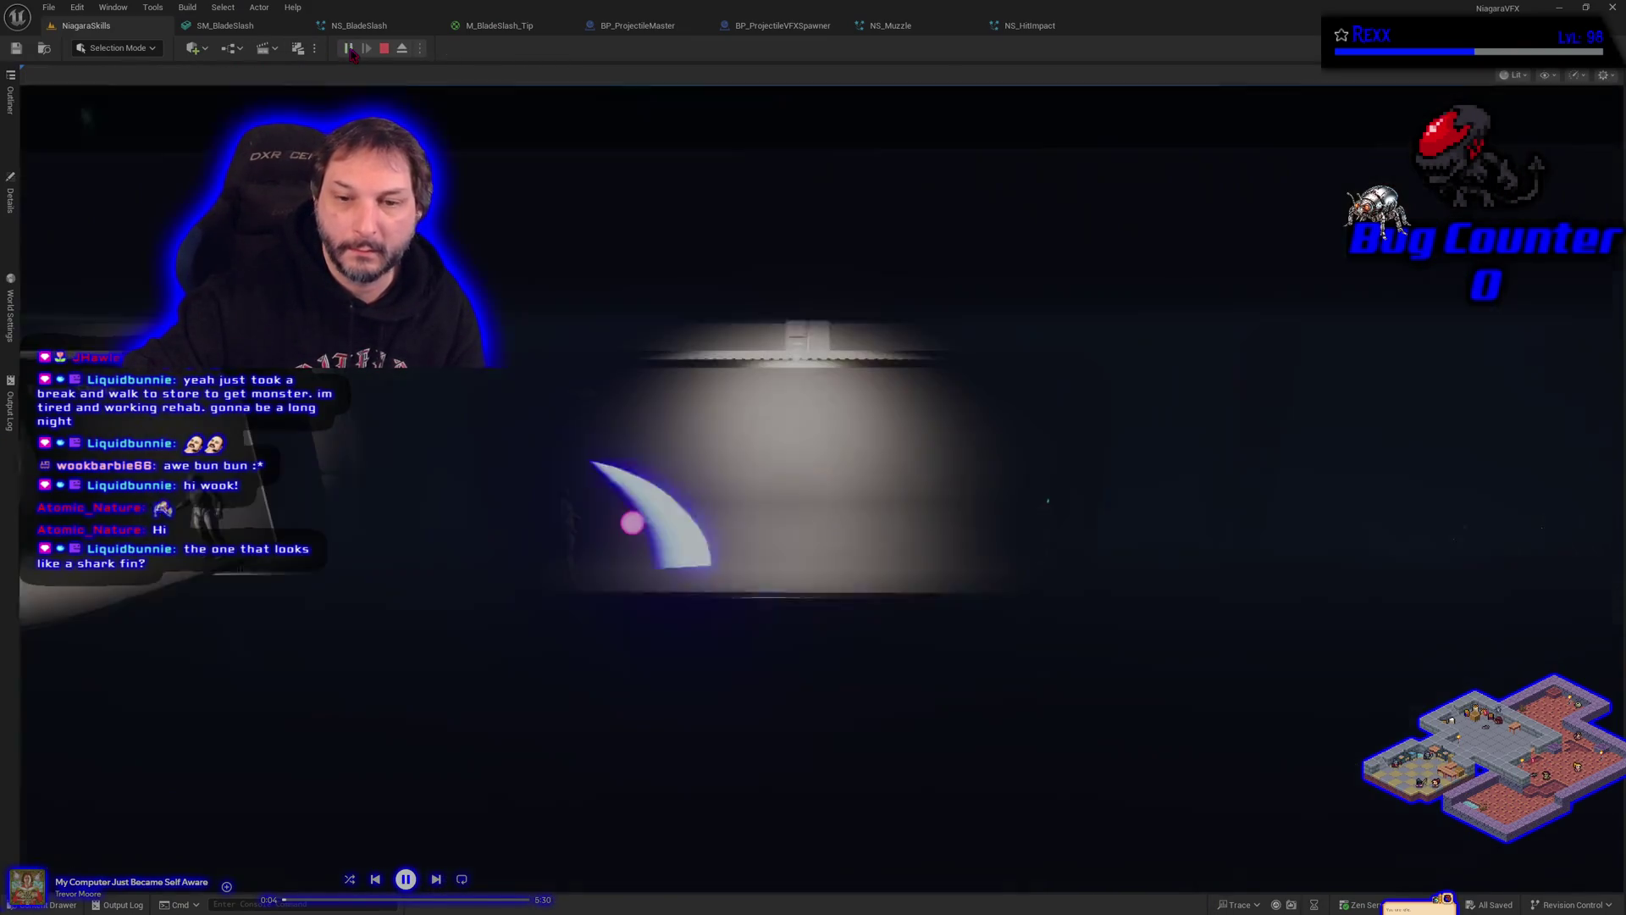
left_click(349, 49)
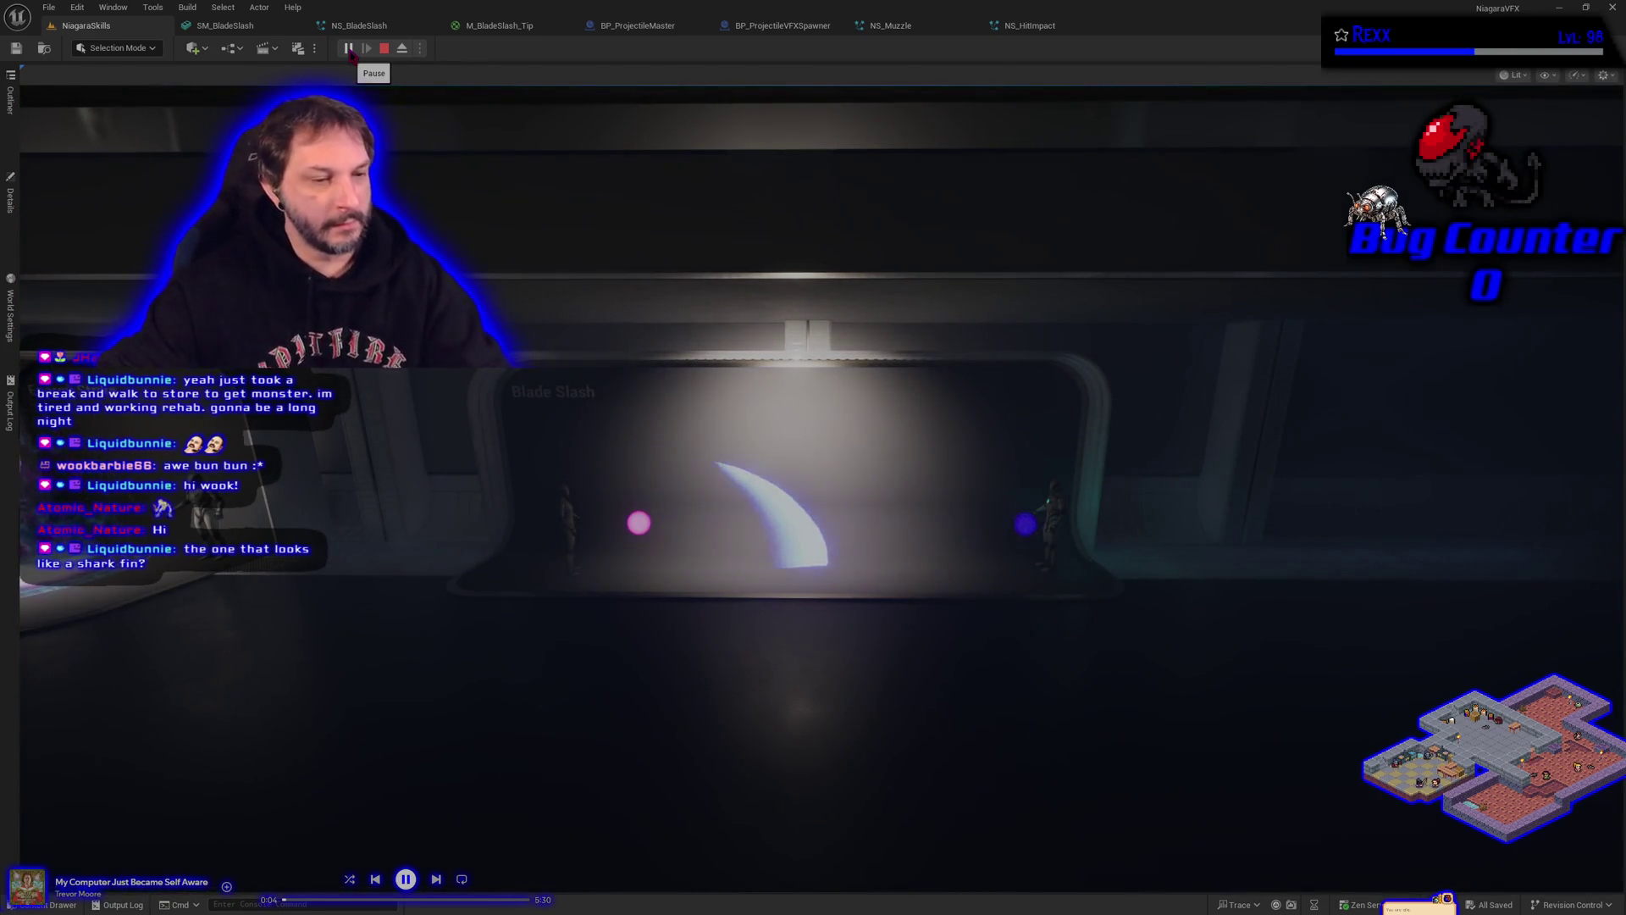
key("Escape")
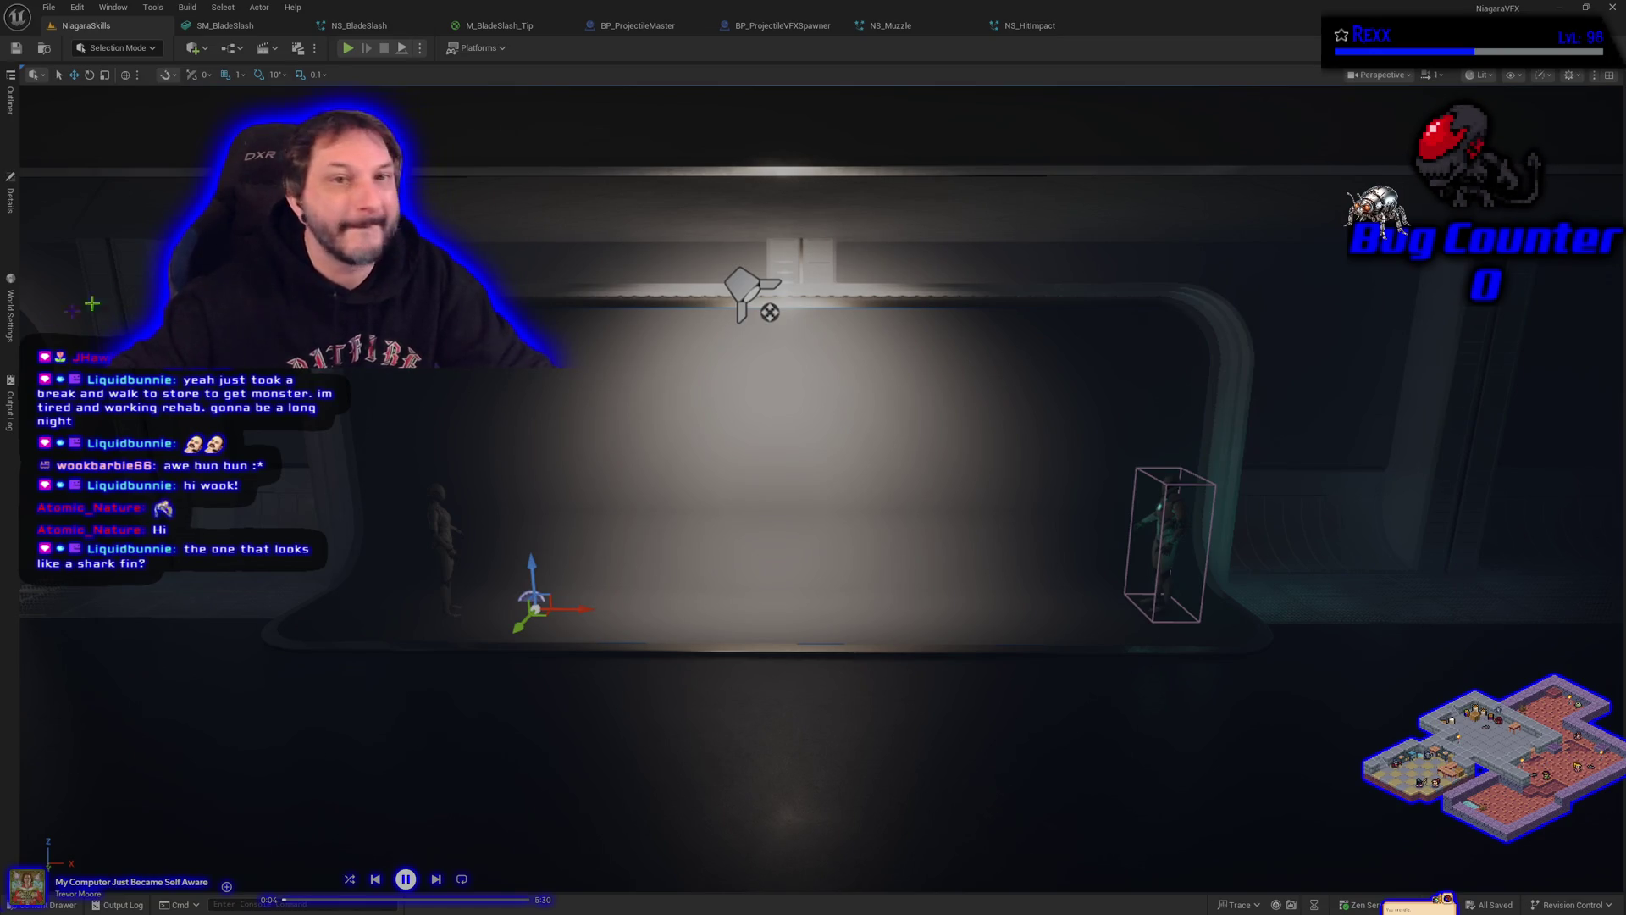
Step: Close SM_BladeSlash and all other asset tabs besides NS_BladeSlash, then nudge the graph view left
middle_click(265, 34)
right_click(265, 30)
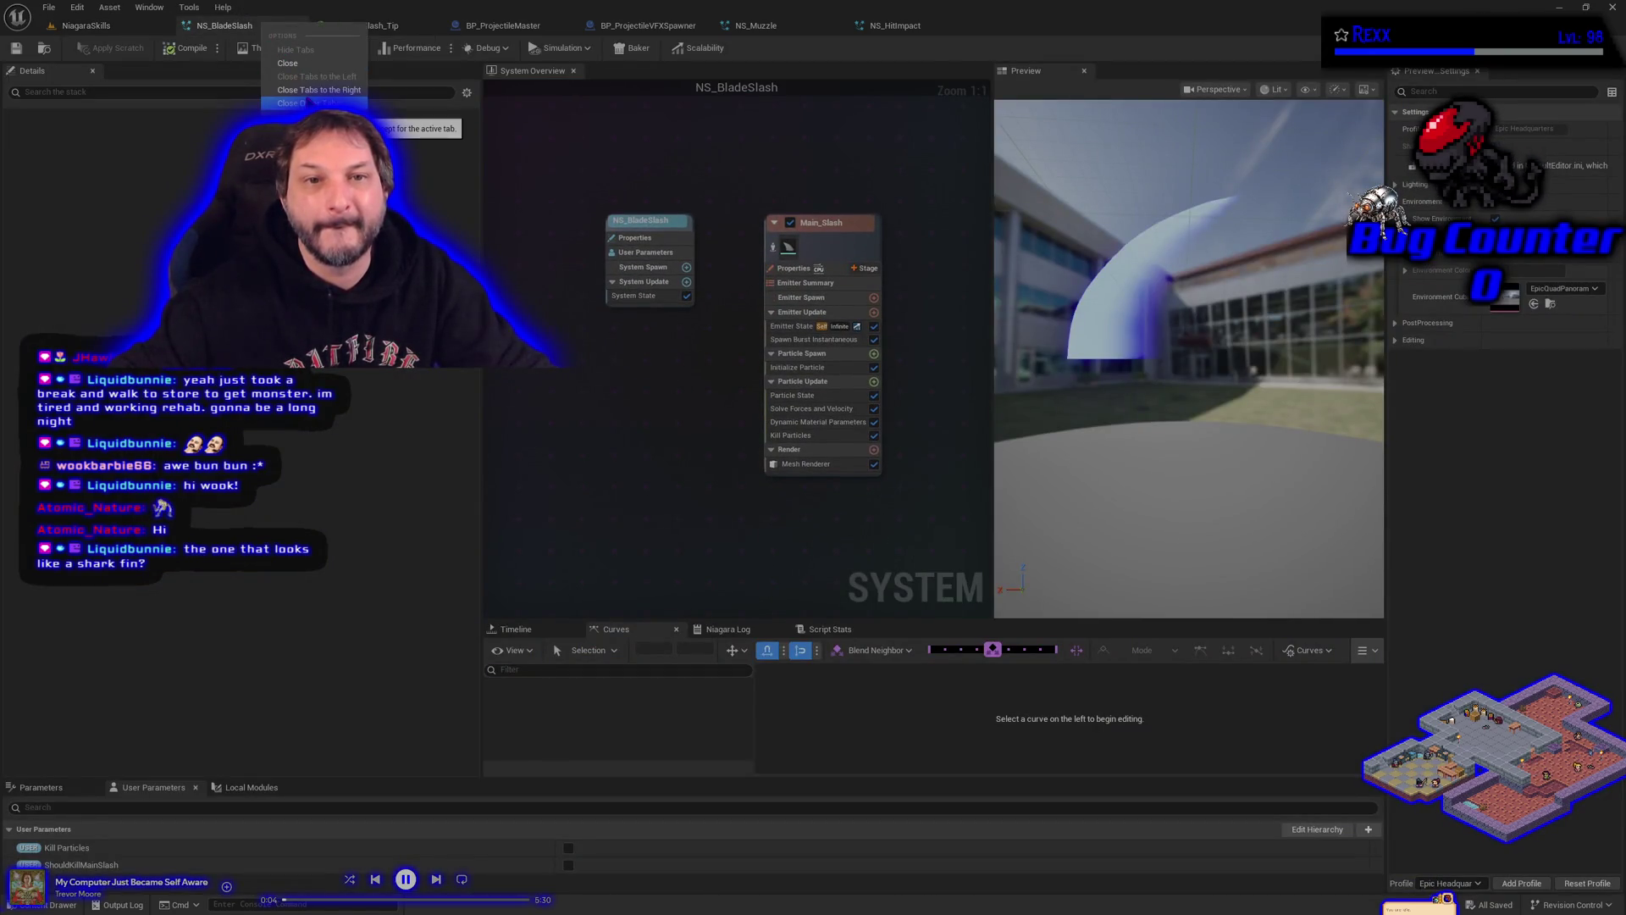
left_click(310, 103)
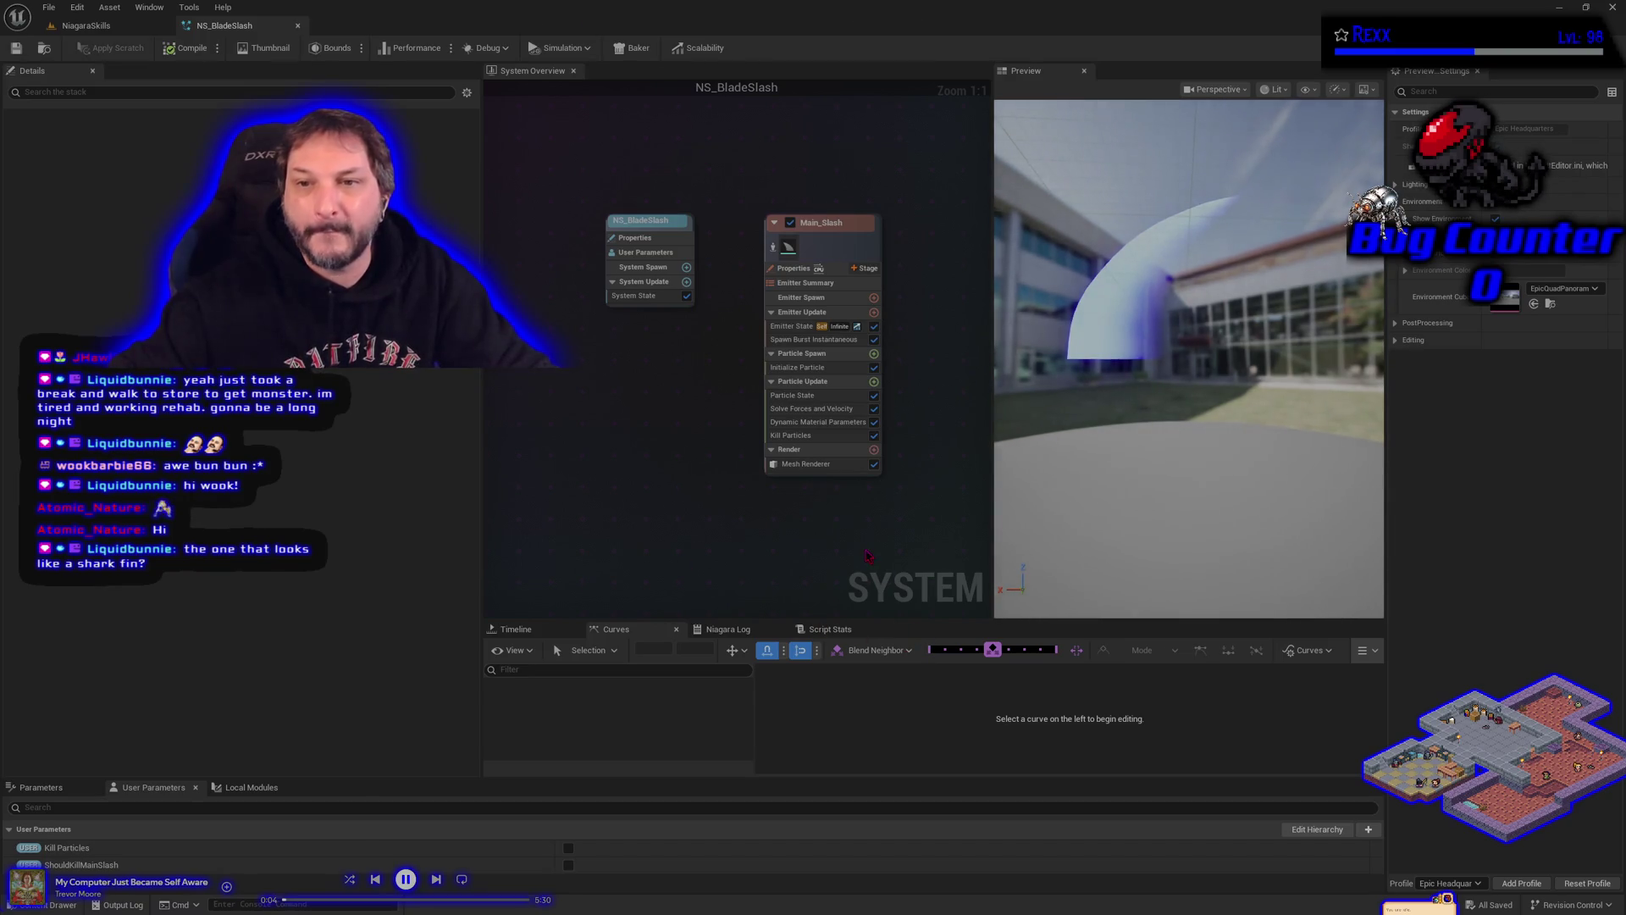
left_click_drag(836, 549, 797, 545)
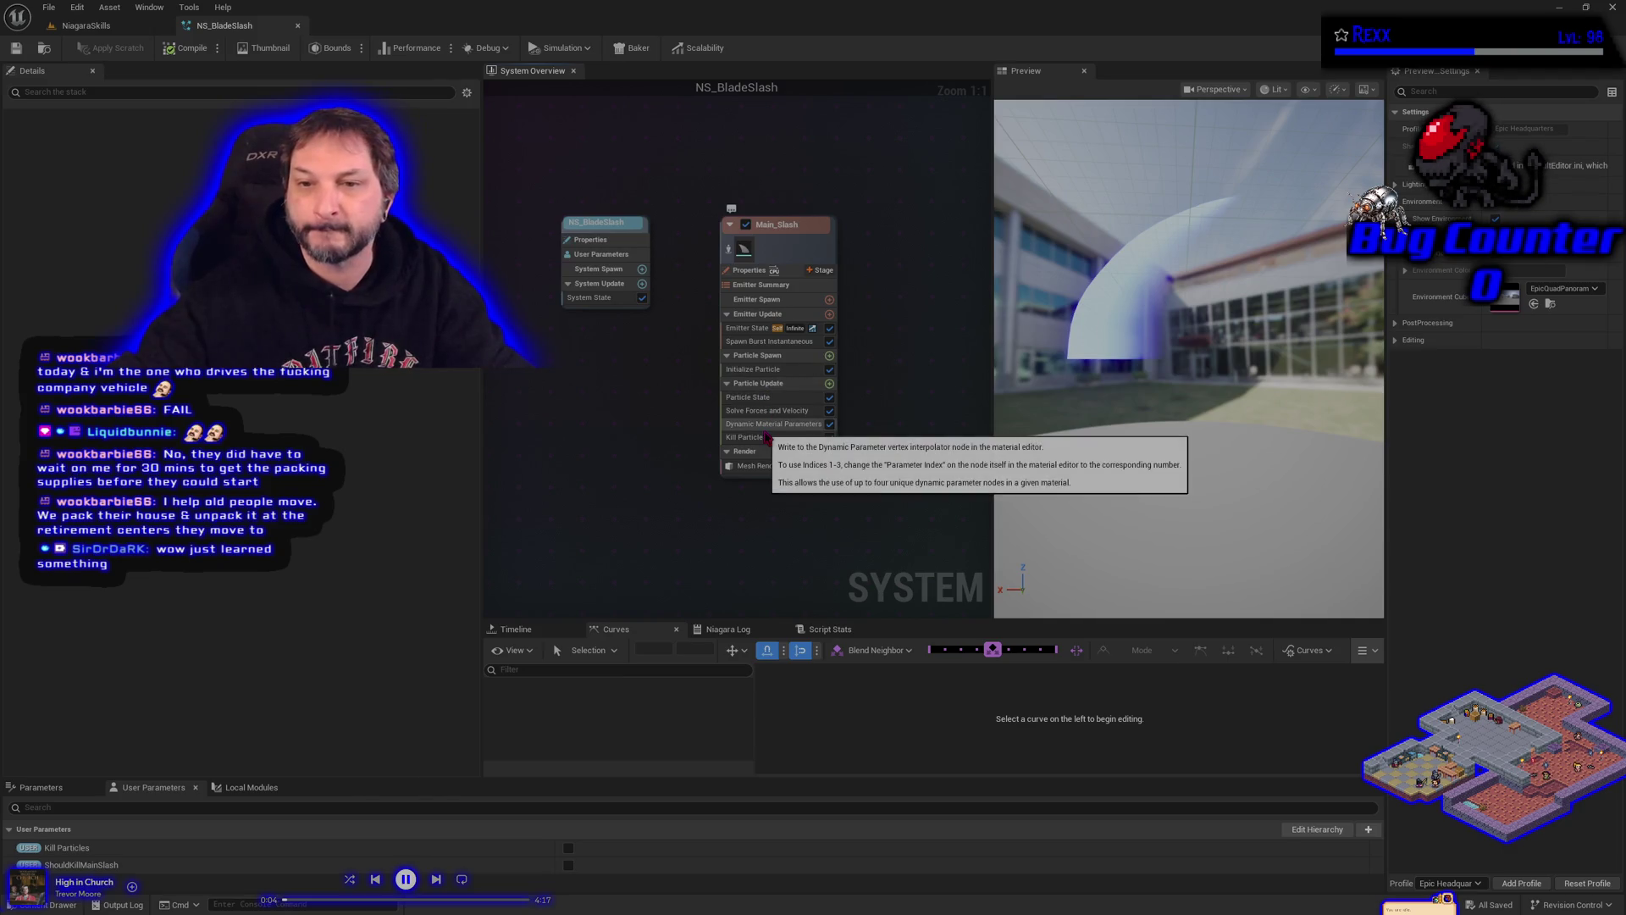
Step: Set Main_Slash's TipFallOff dynamic material parameter to 3.0, then open the HitImpact Content Drawer
left_click(743, 424)
left_click(164, 214)
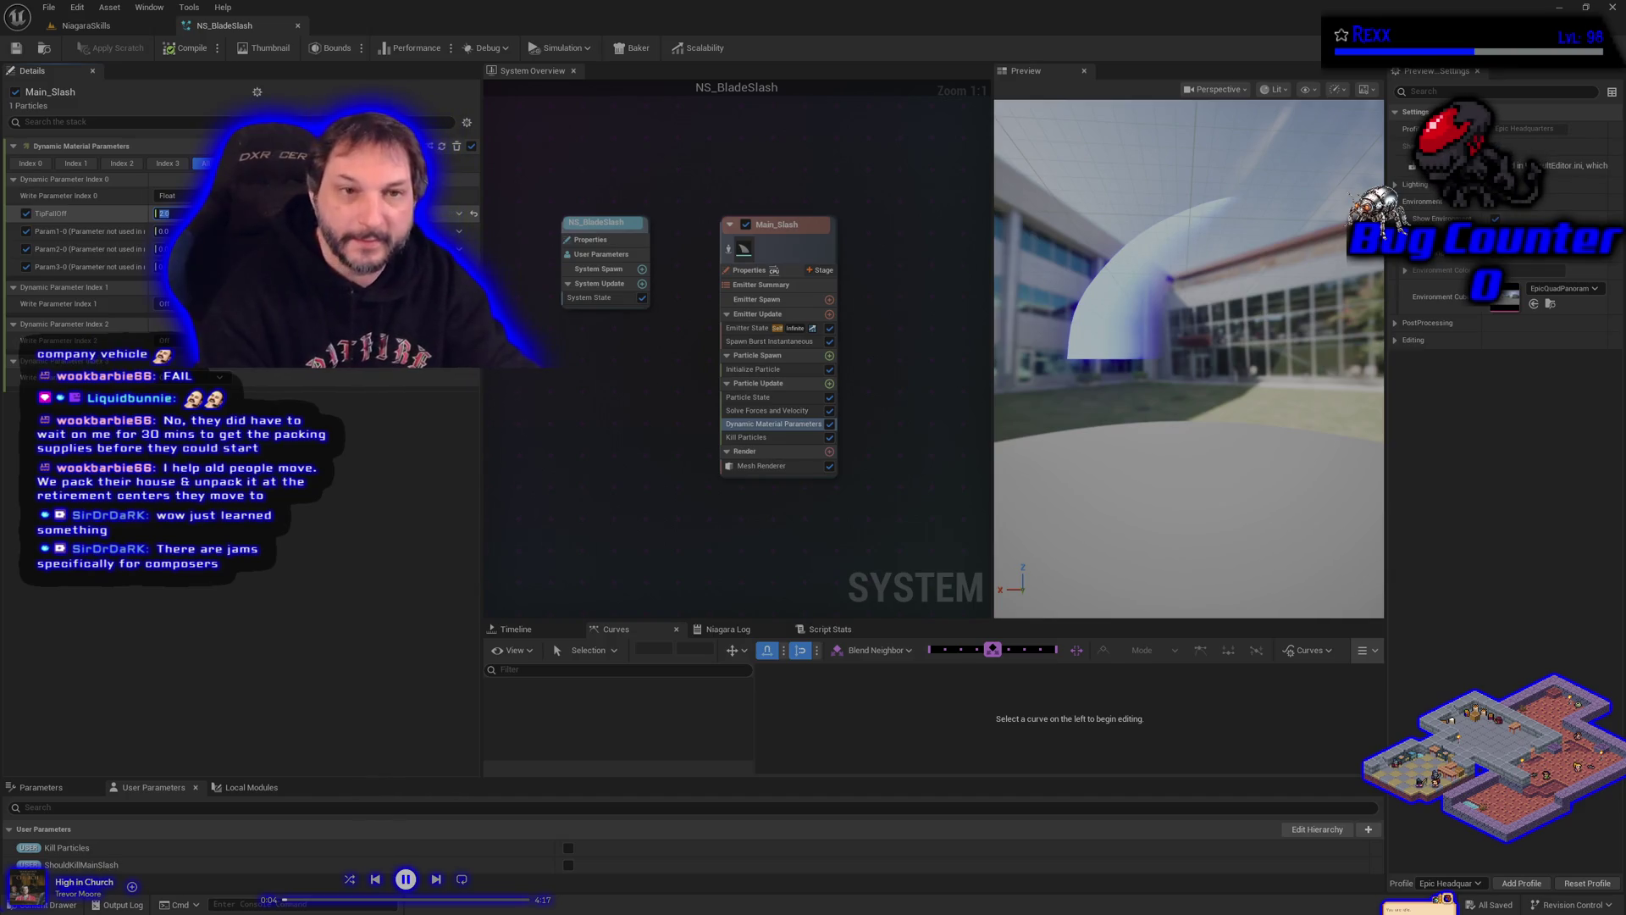
type("3")
key("Return")
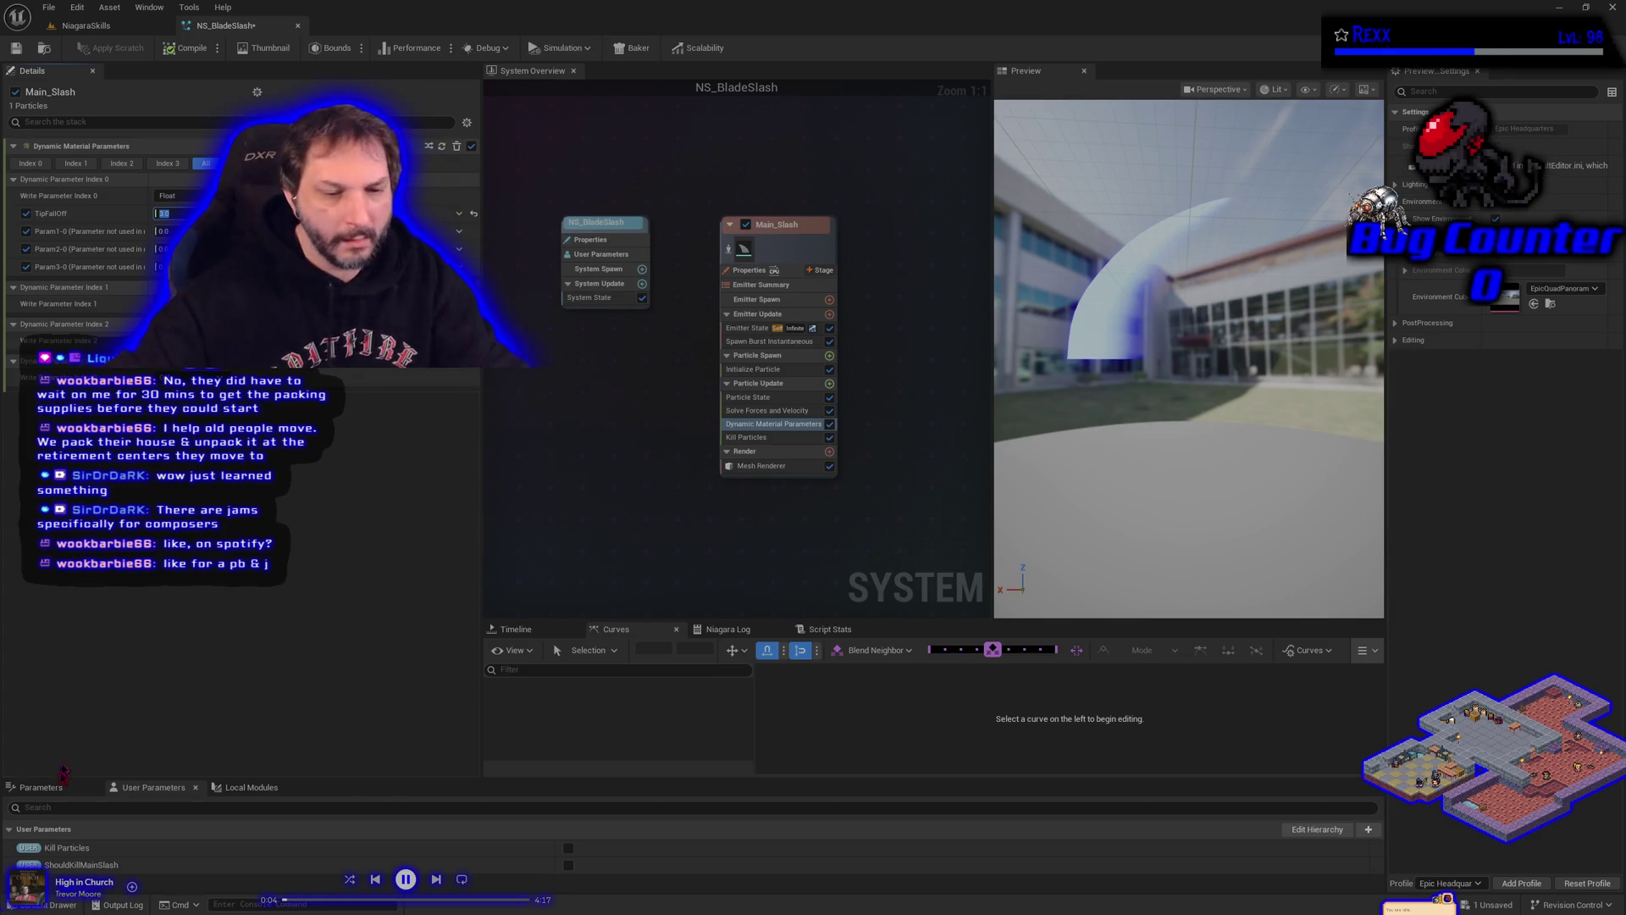
left_click(44, 905)
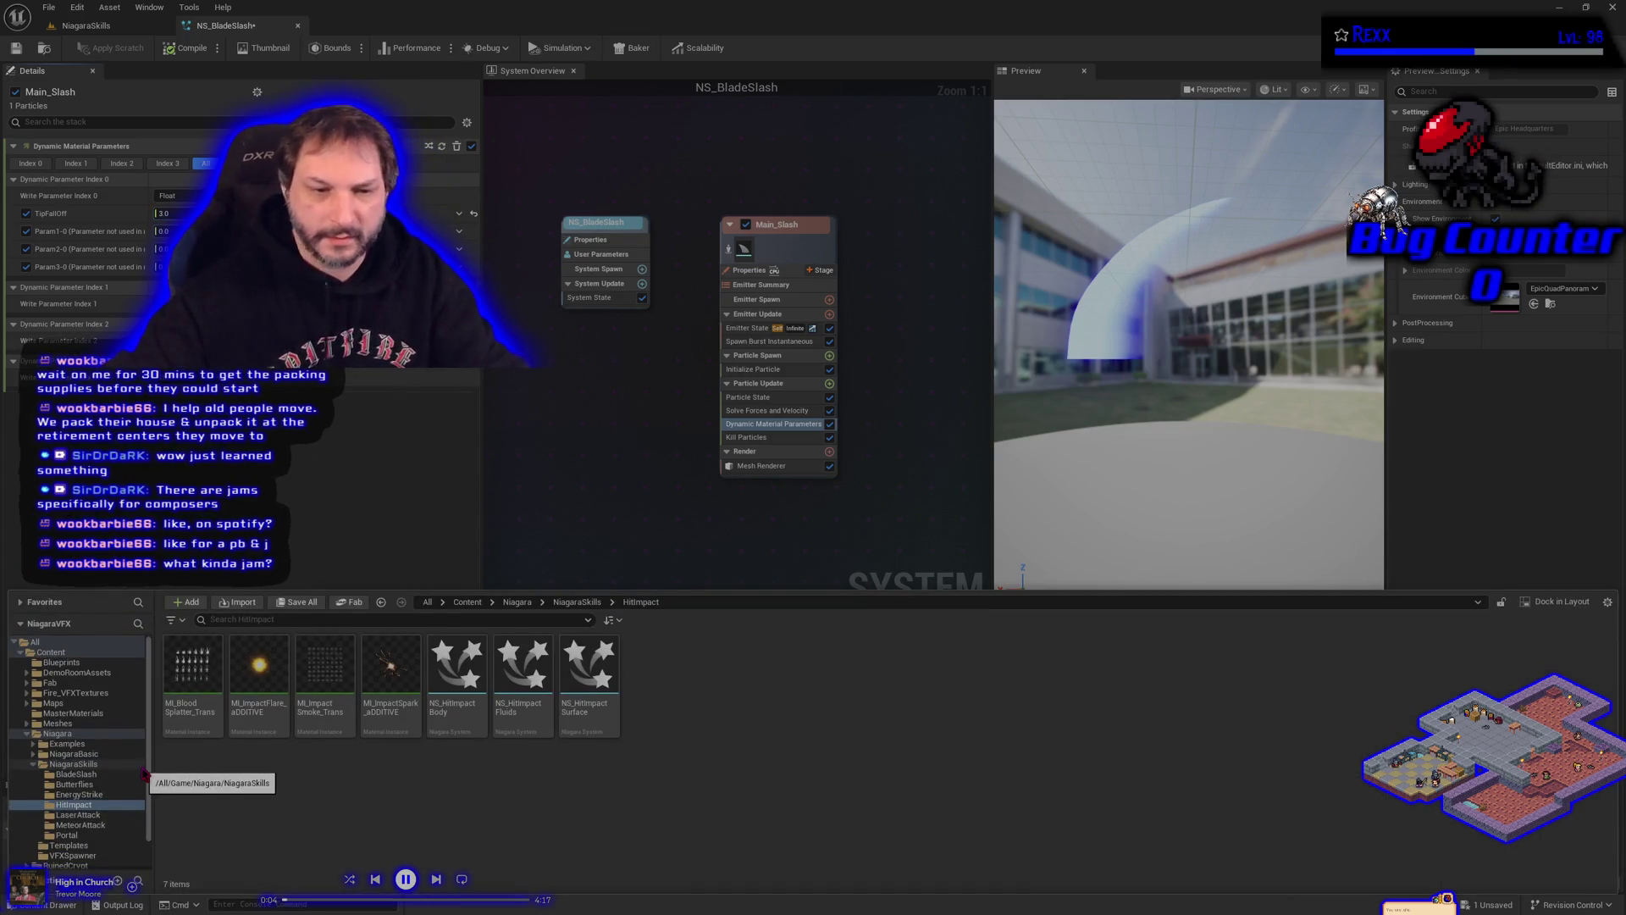
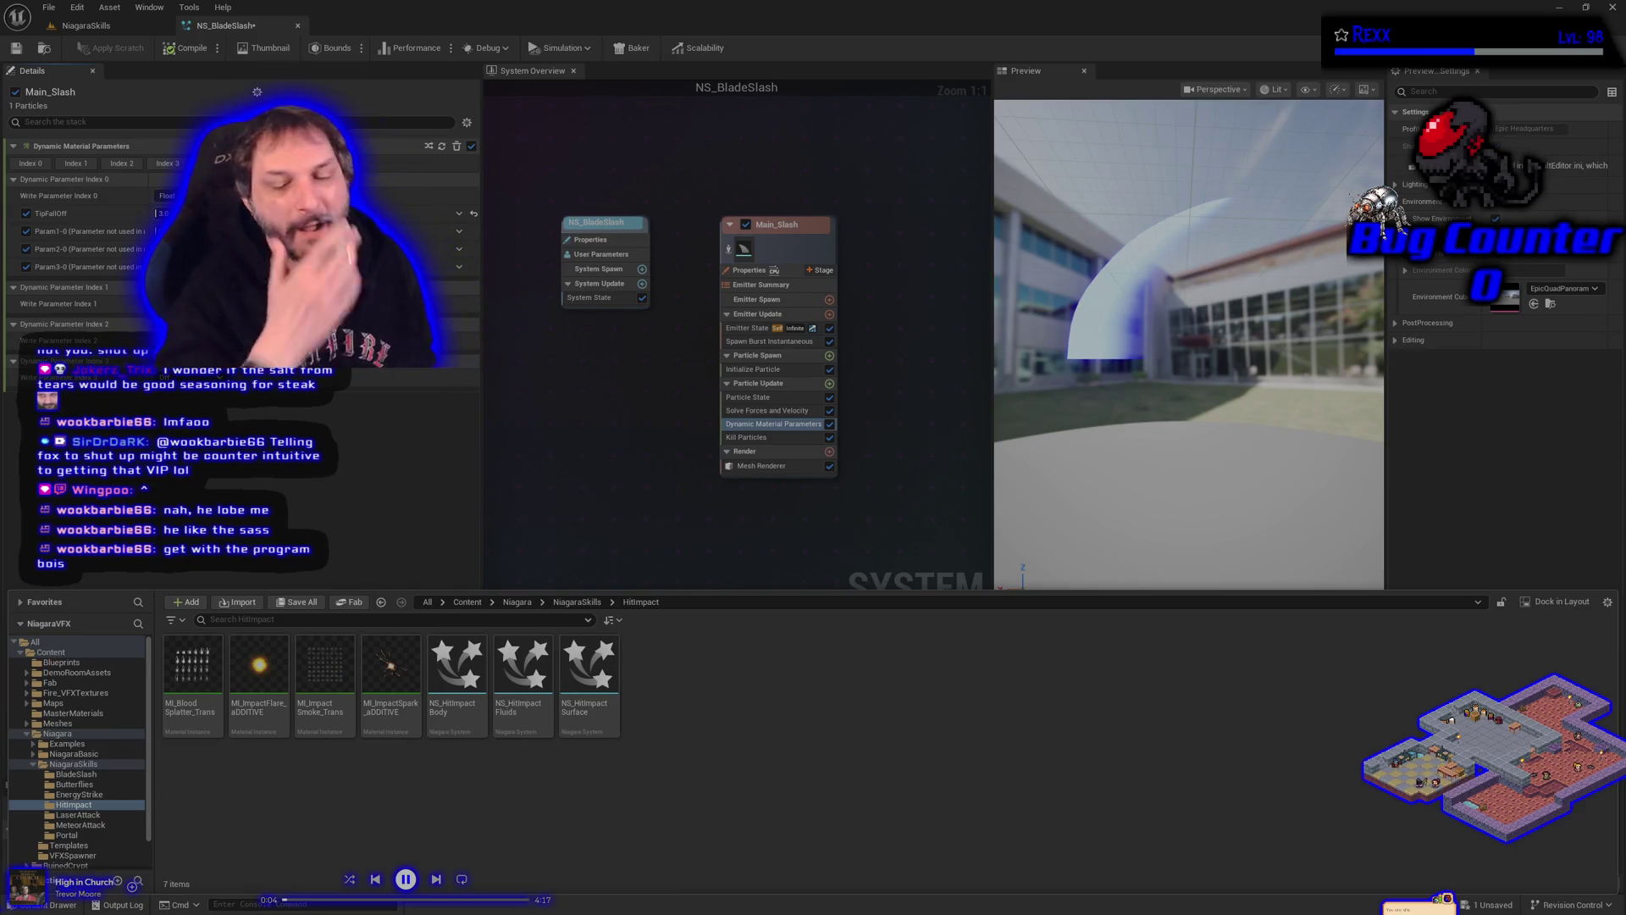
Step: Reopen the Content Drawer, browse to Textures > InfinityVFX_Textures > Fire and select T_FireBlastTile_Desat
left_click(578, 458)
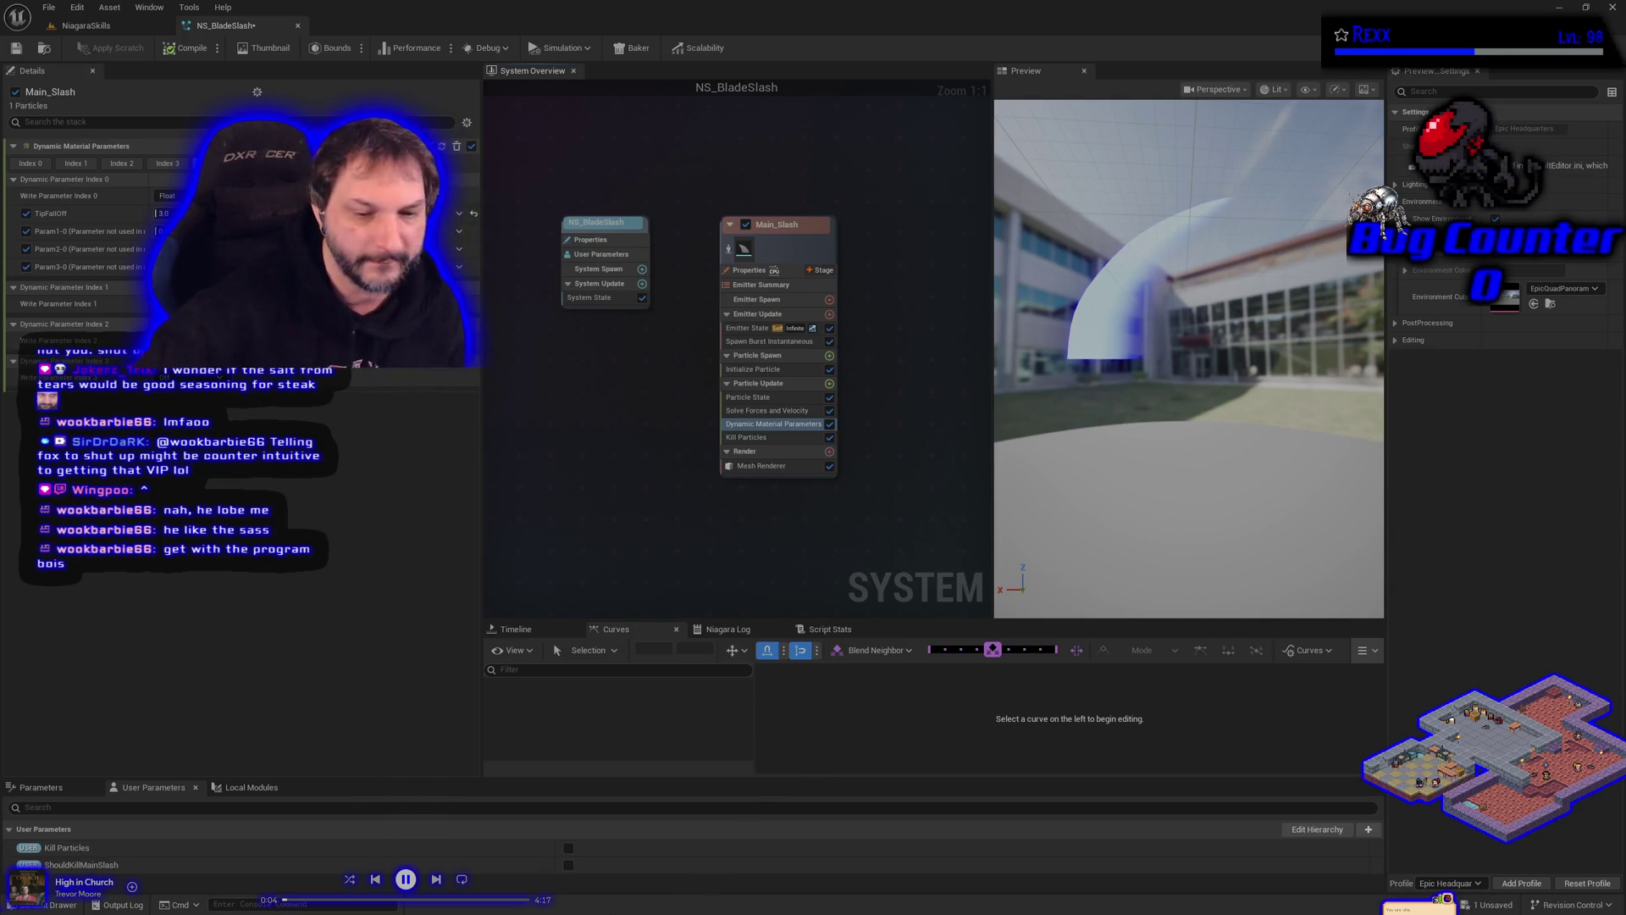
left_click(64, 904)
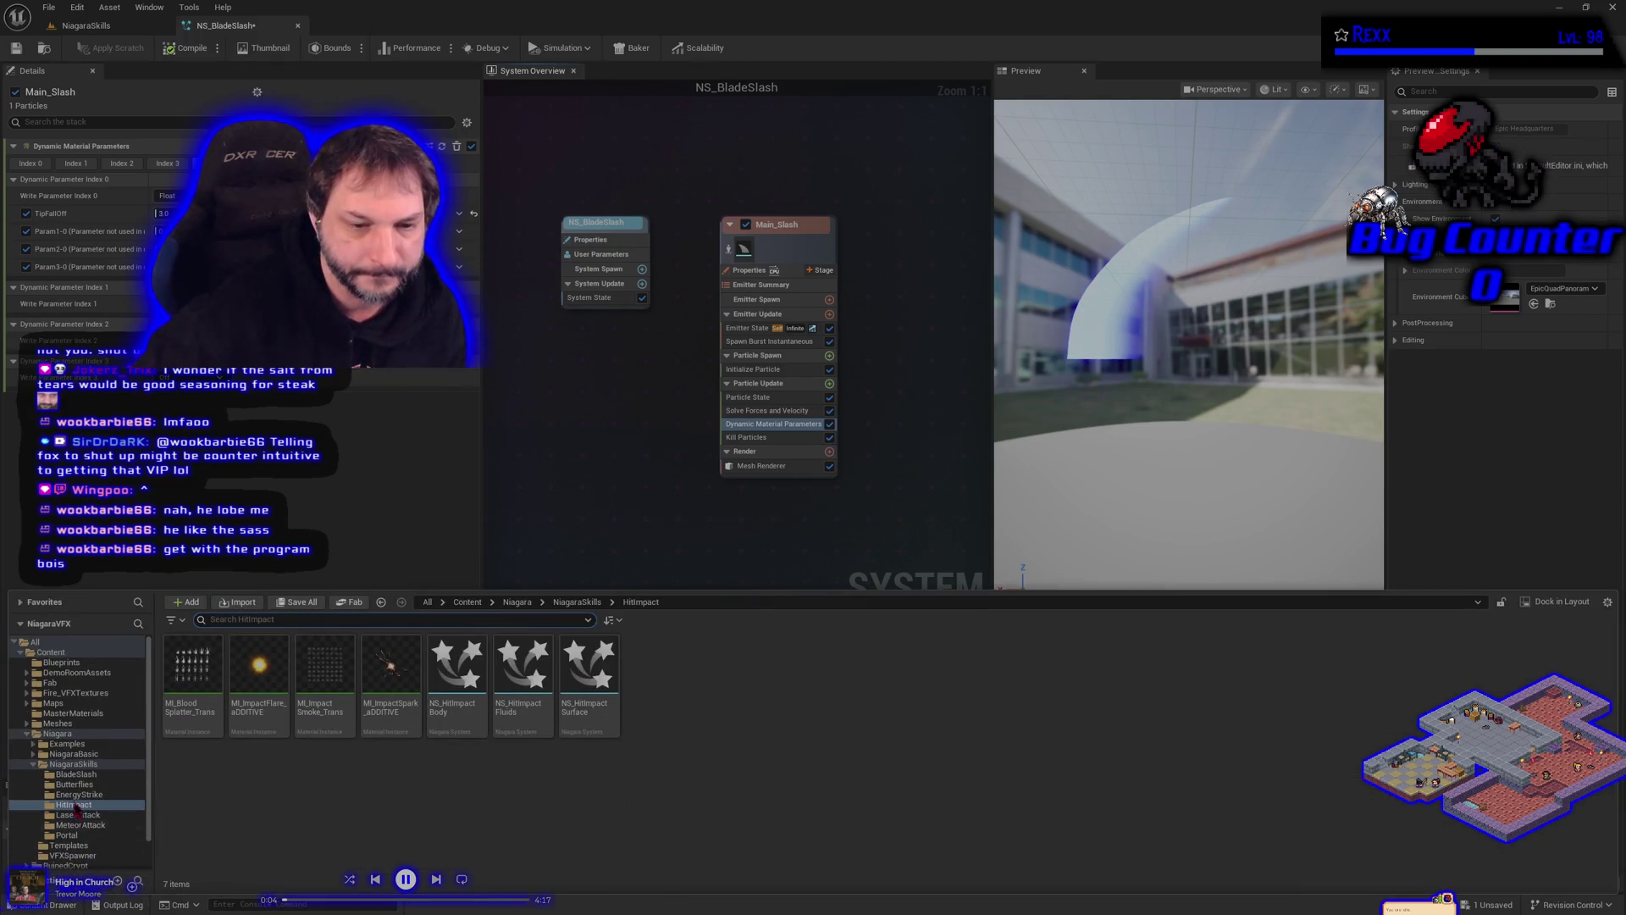
scroll(77, 813, "down", 2)
left_click(135, 843)
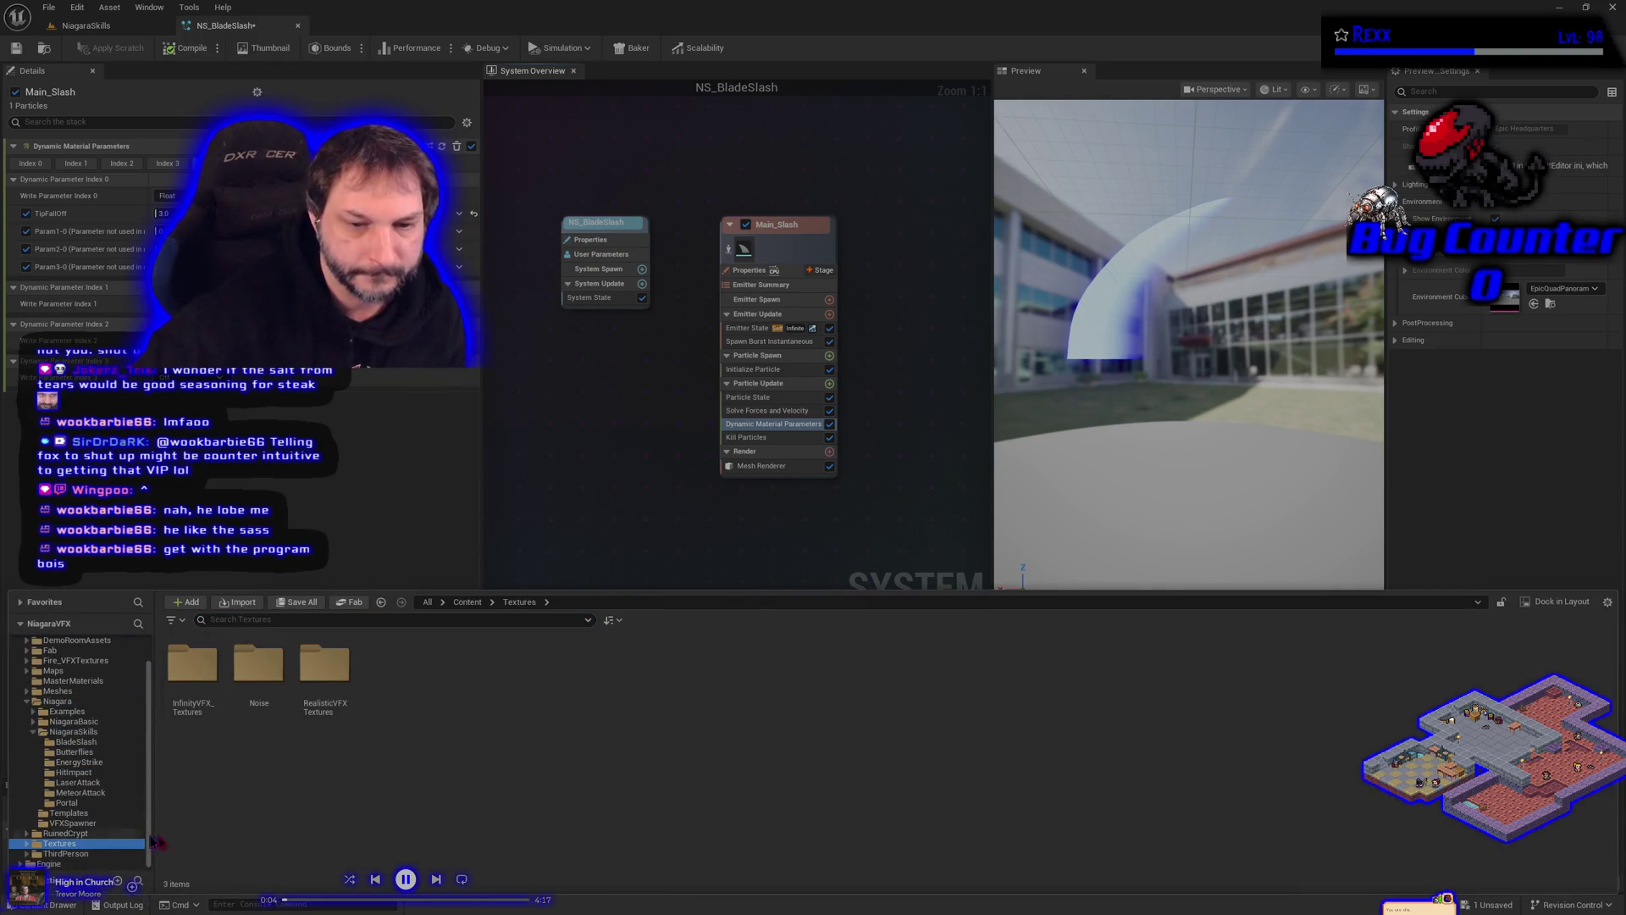
double_click(208, 707)
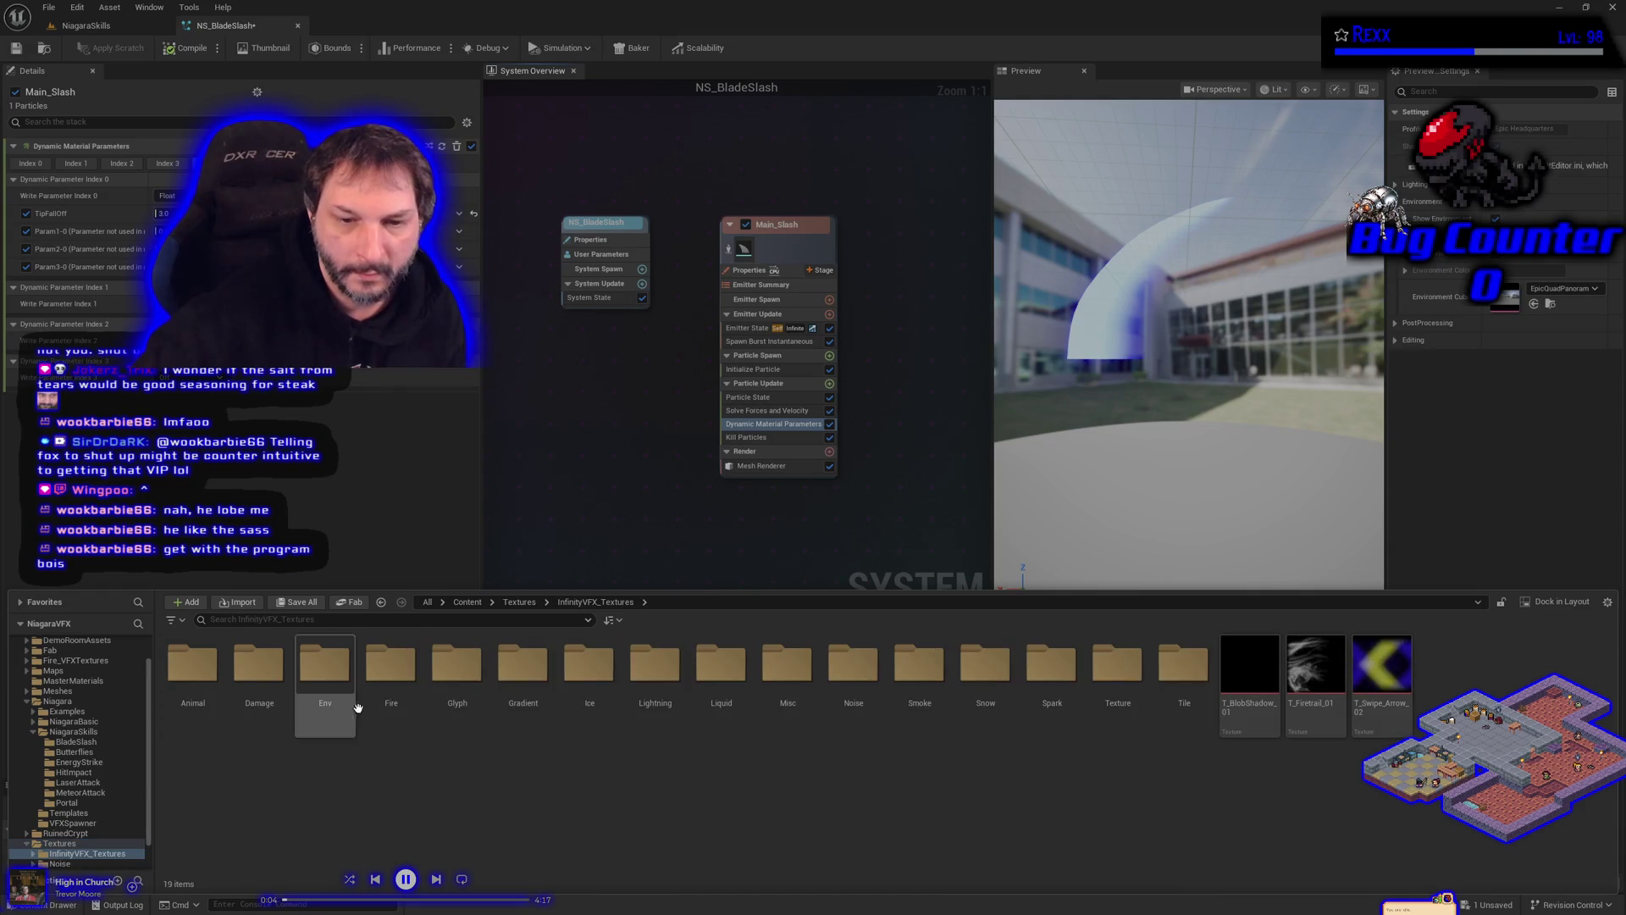
double_click(388, 673)
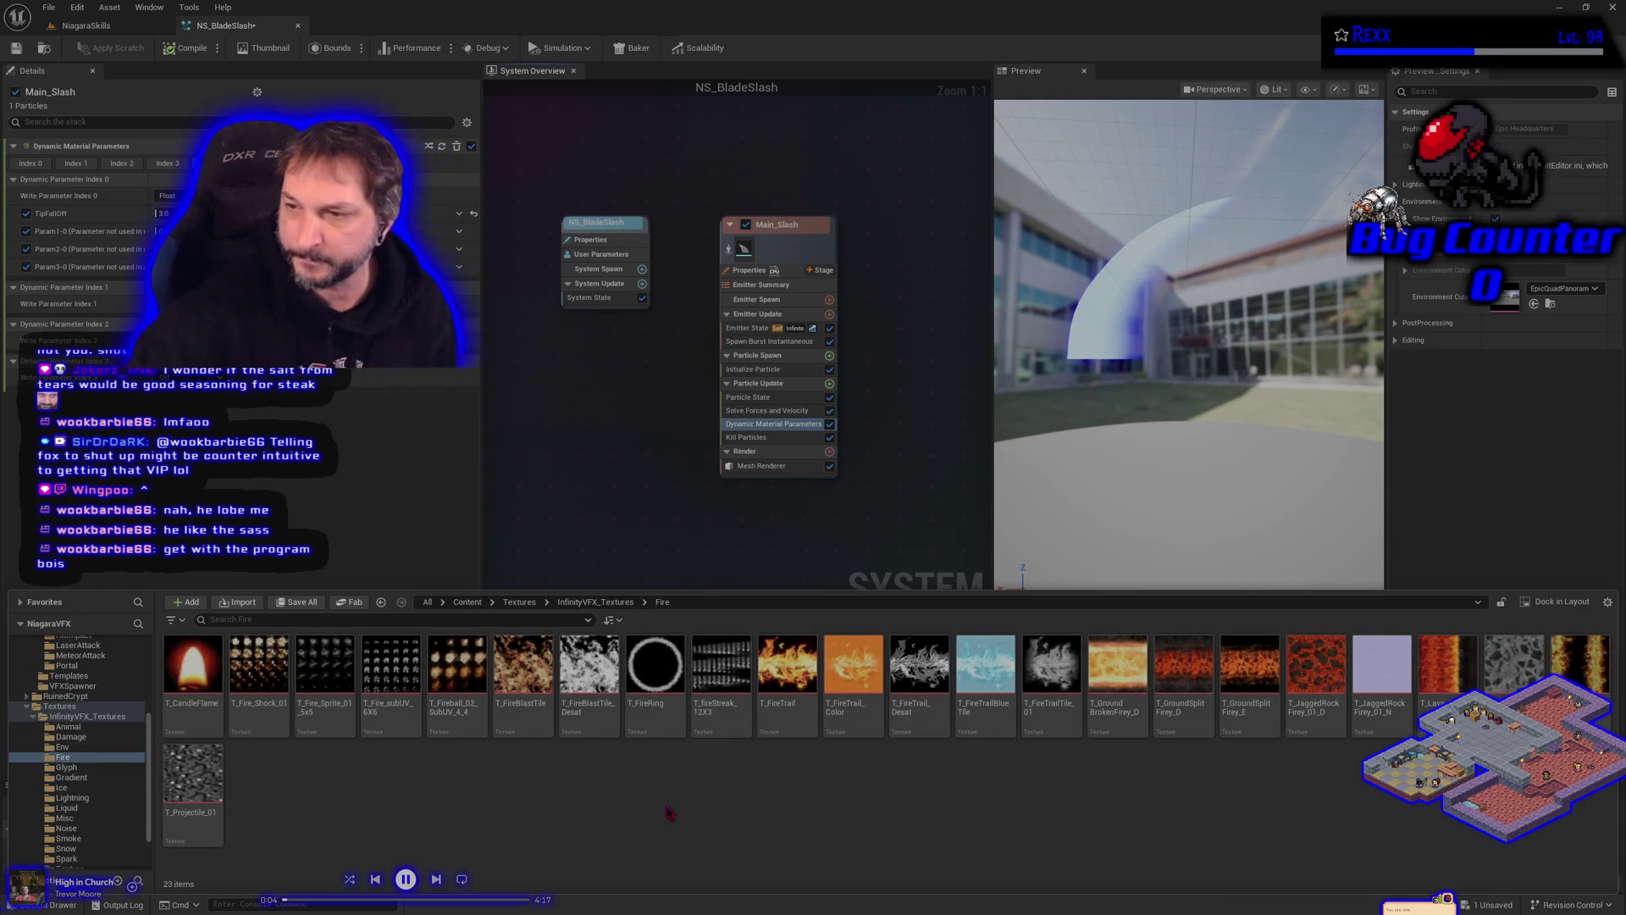
left_click(593, 686)
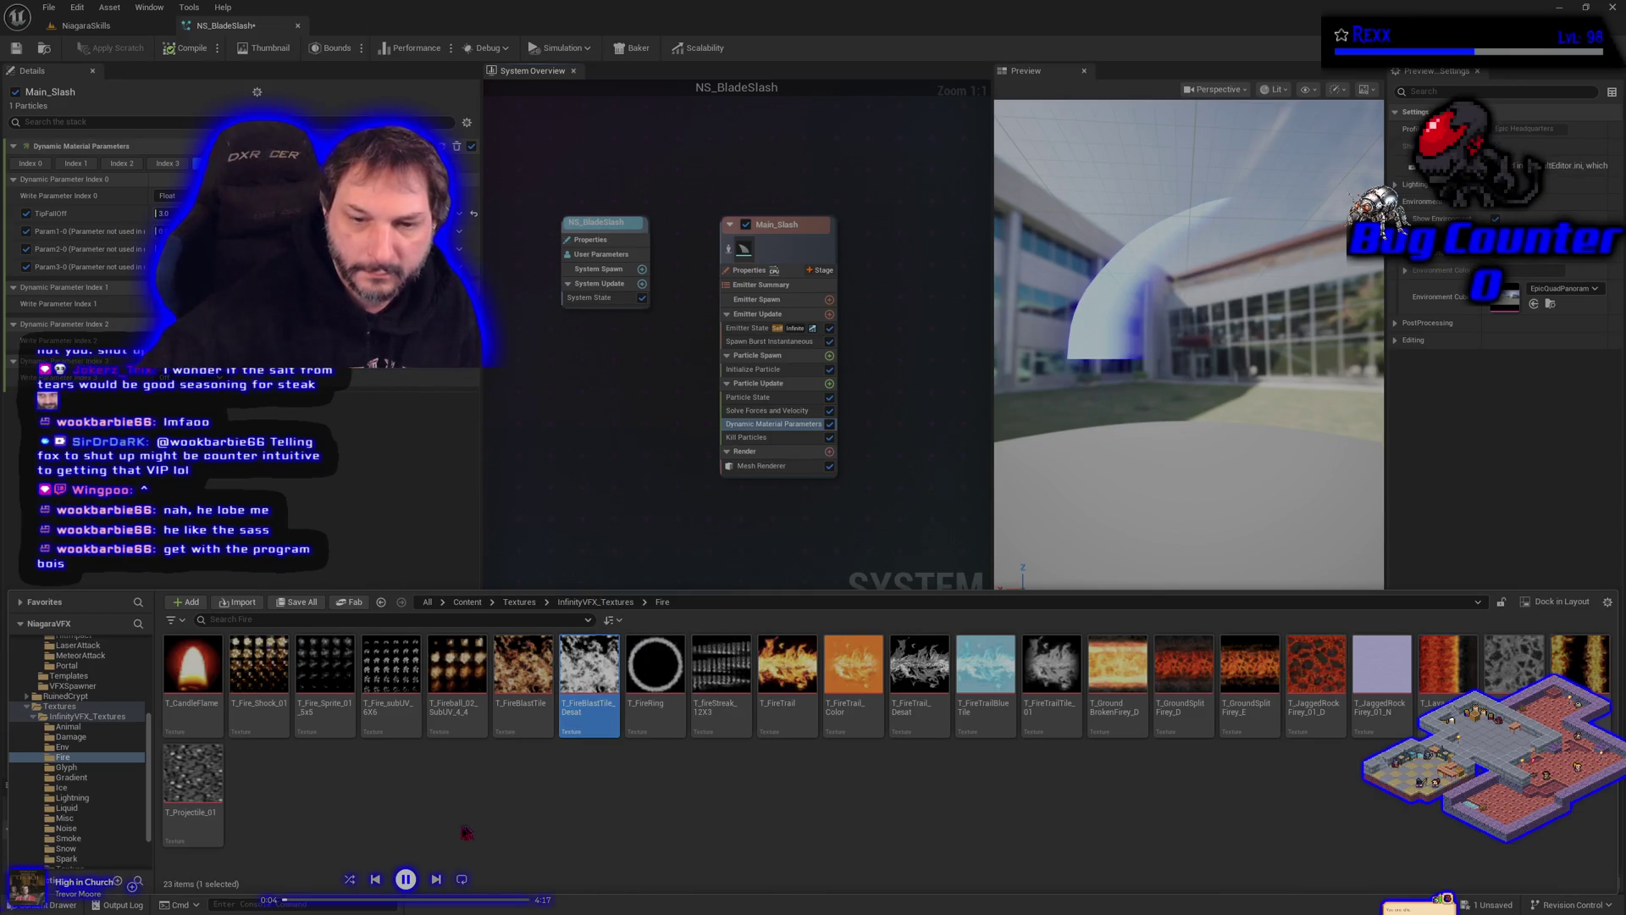
Step: Copy T_FireBlastTile_Desat into the BladeSlash folder
scroll(123, 730, "up", 1)
mouse_move(588, 673)
left_mouse_down()
mouse_move(131, 636)
mouse_move(101, 650)
left_mouse_up()
left_click(147, 691)
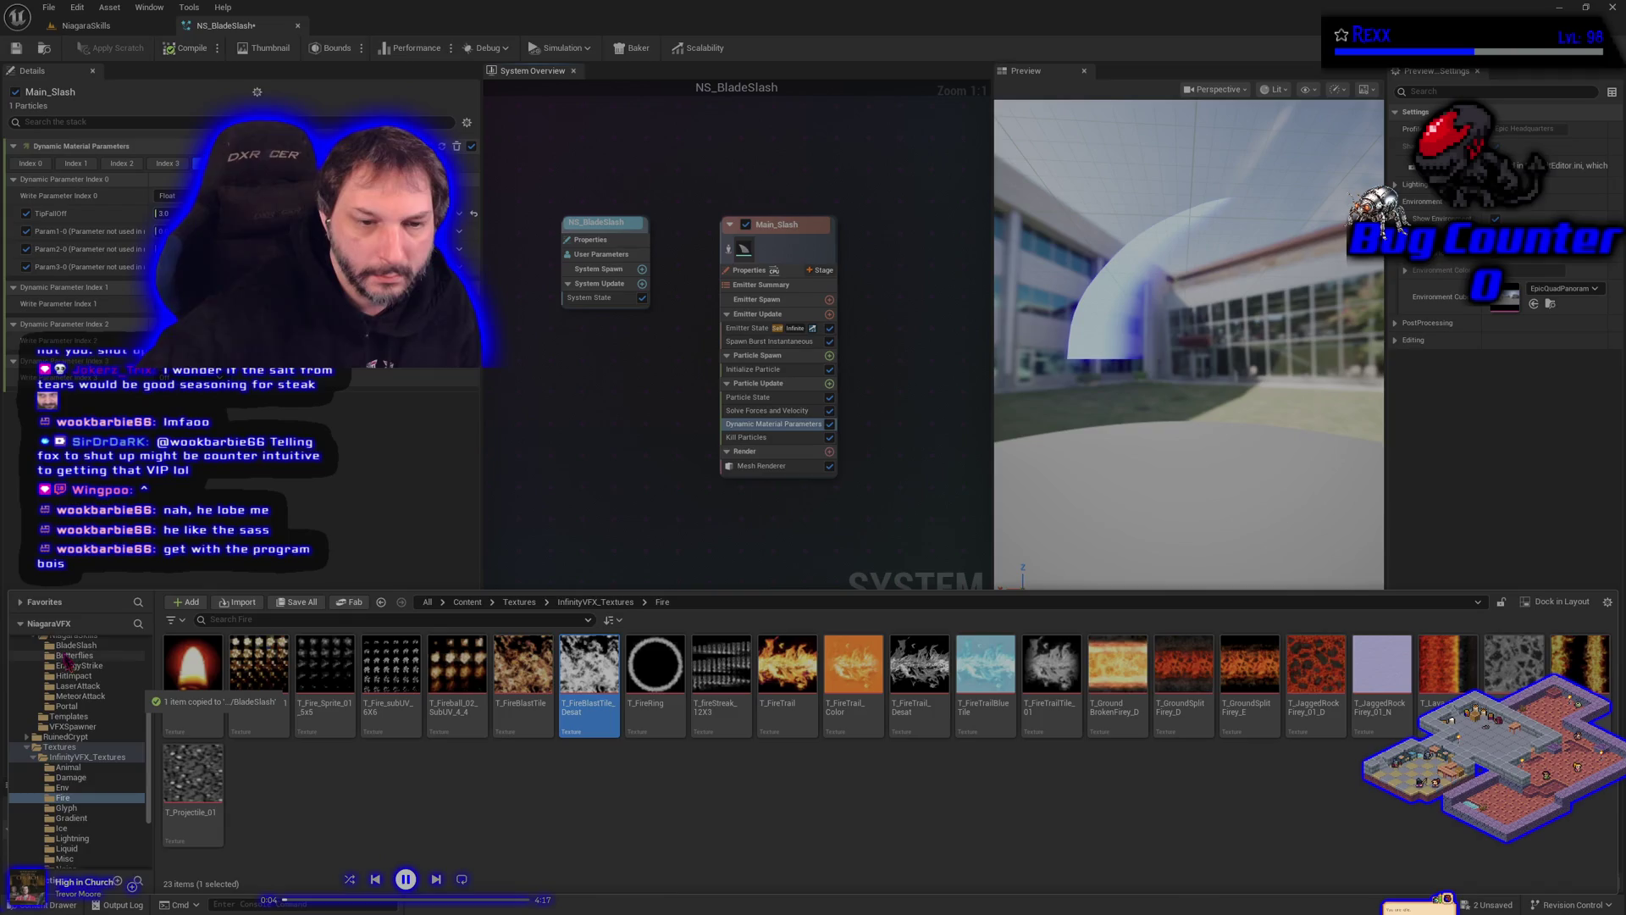
left_click(72, 647)
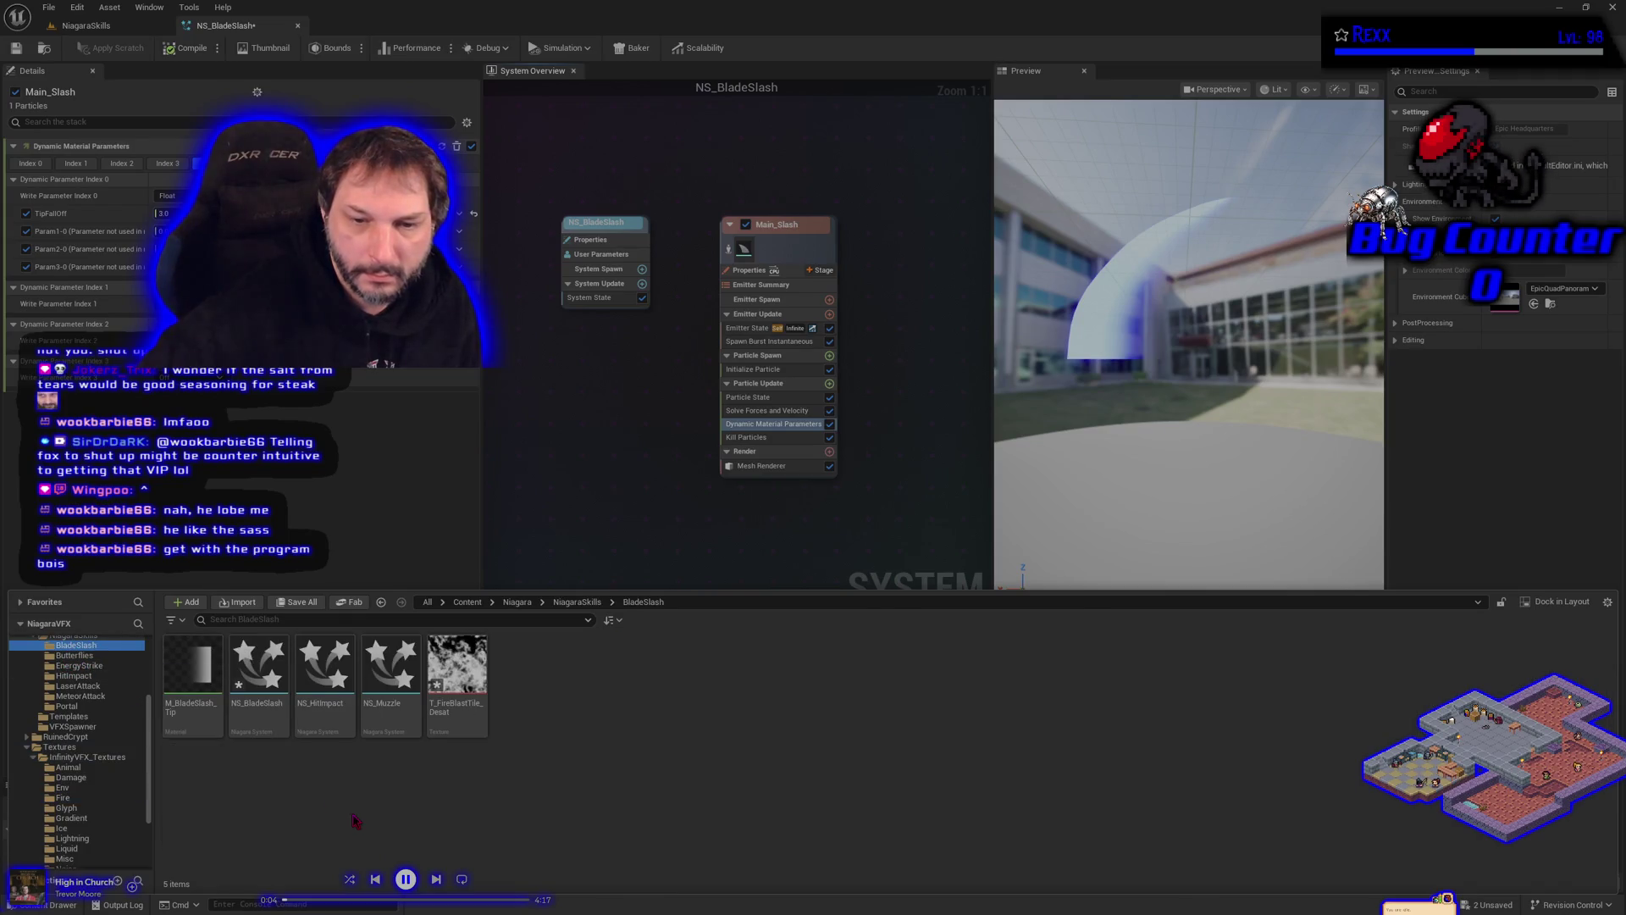
Step: Save all unsaved assets and check the Fire and BladeSlash folders
key("ctrl+shift+s")
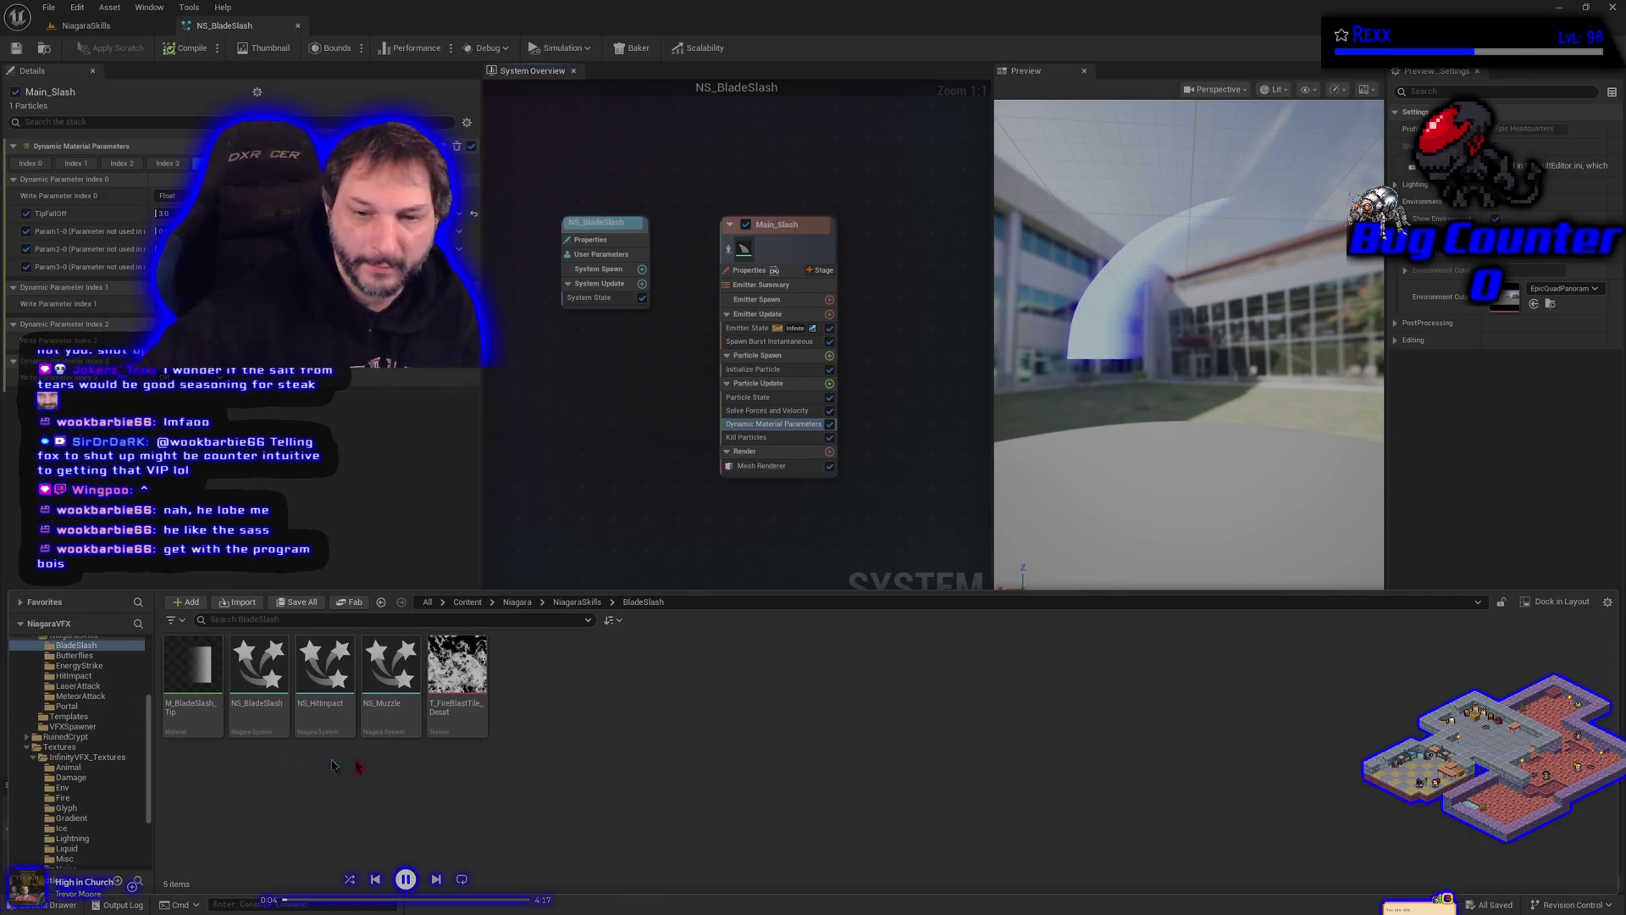
key("alt+Left")
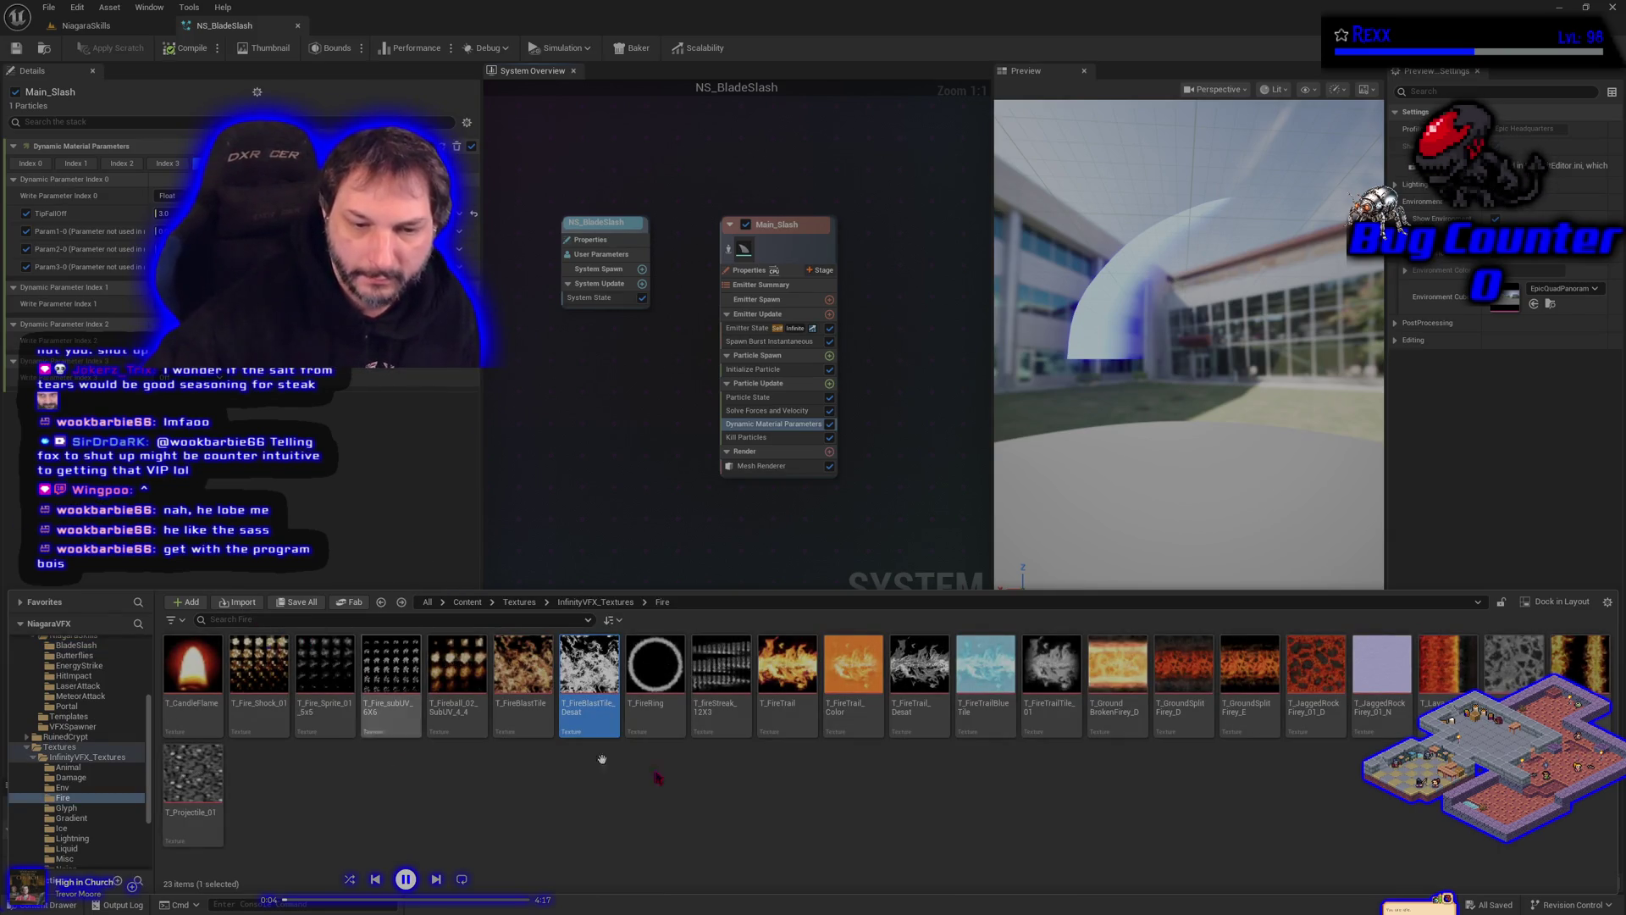
key("alt+Right")
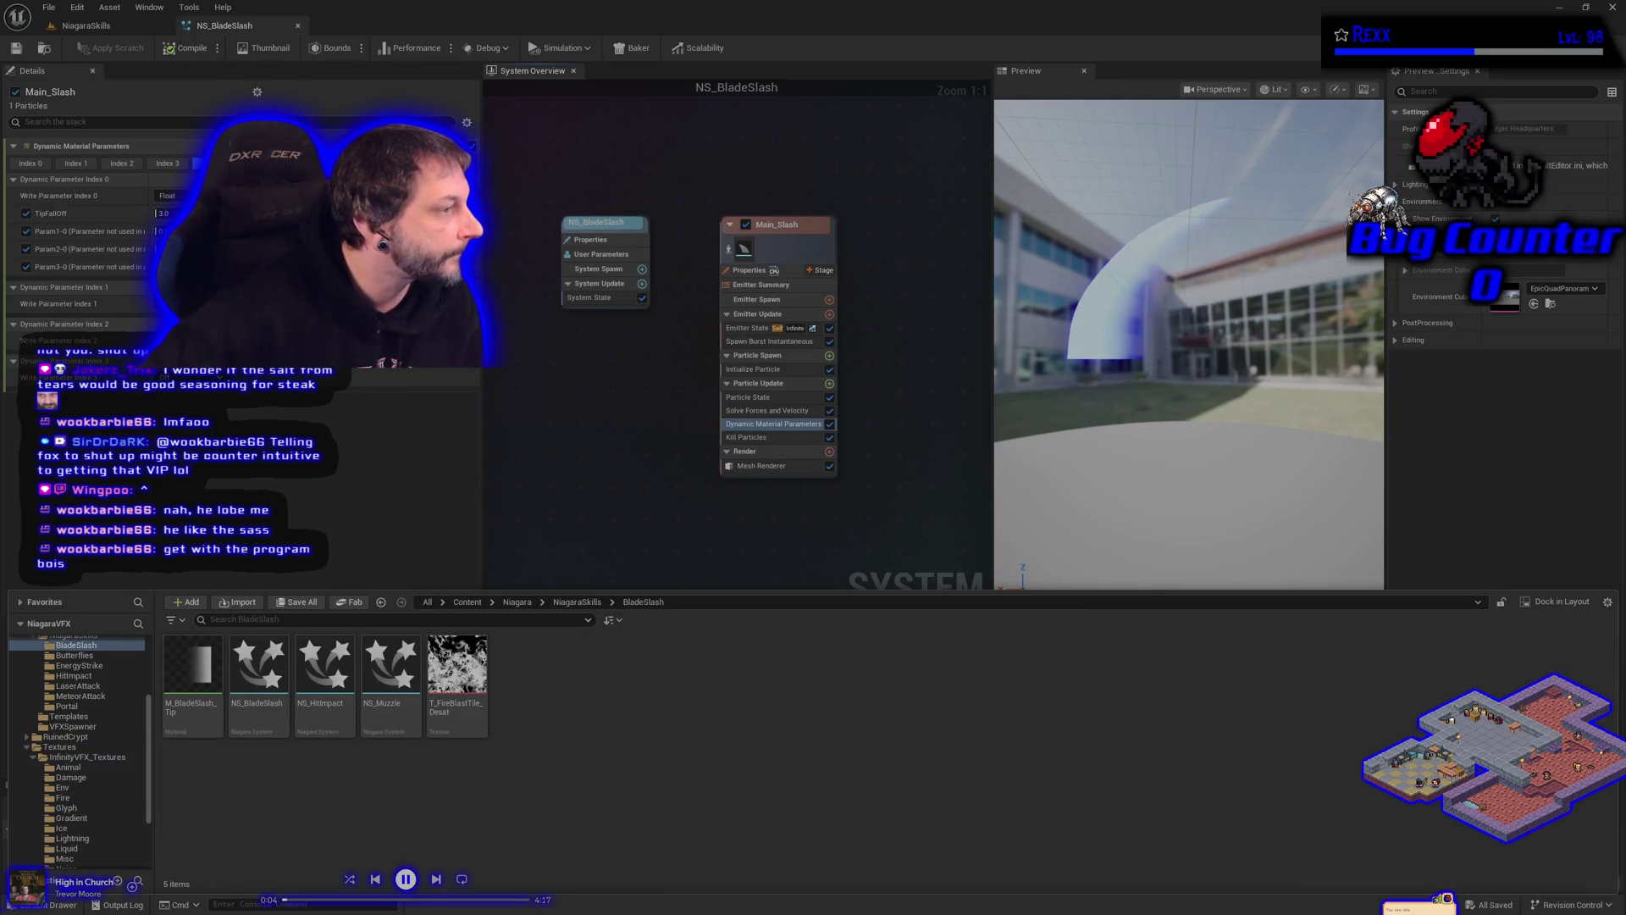
scroll(76, 669, "up", 1)
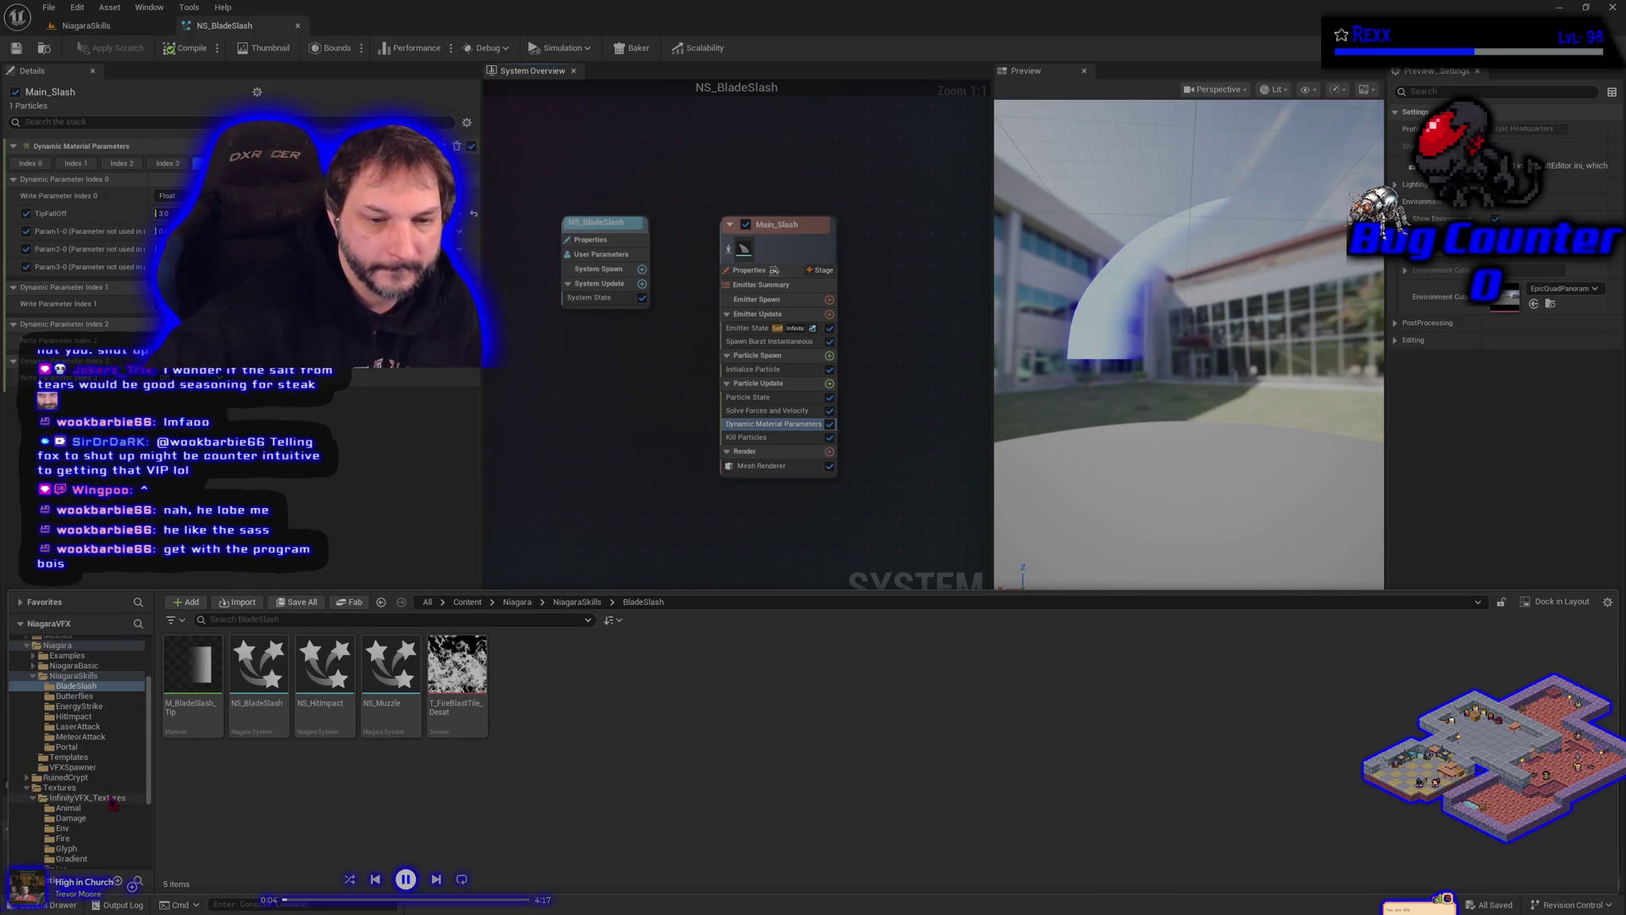
scroll(76, 669, "up", 1)
Step: Create a material instance of the pan-distort additive master material in MasterMaterials
left_click(74, 665)
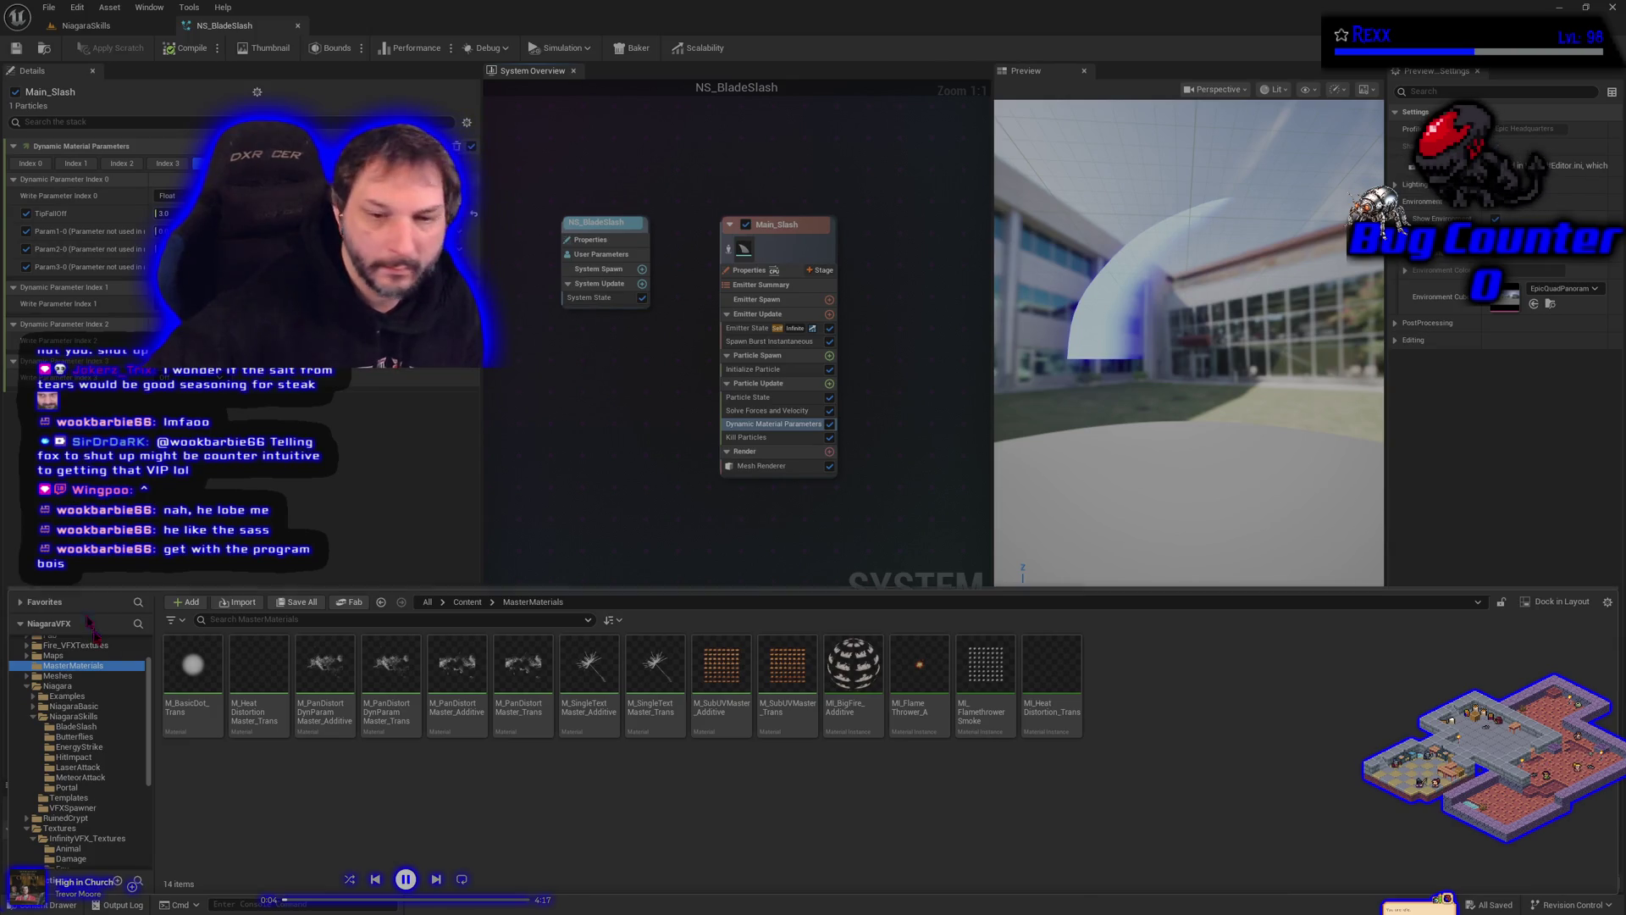
mouse_move(322, 725)
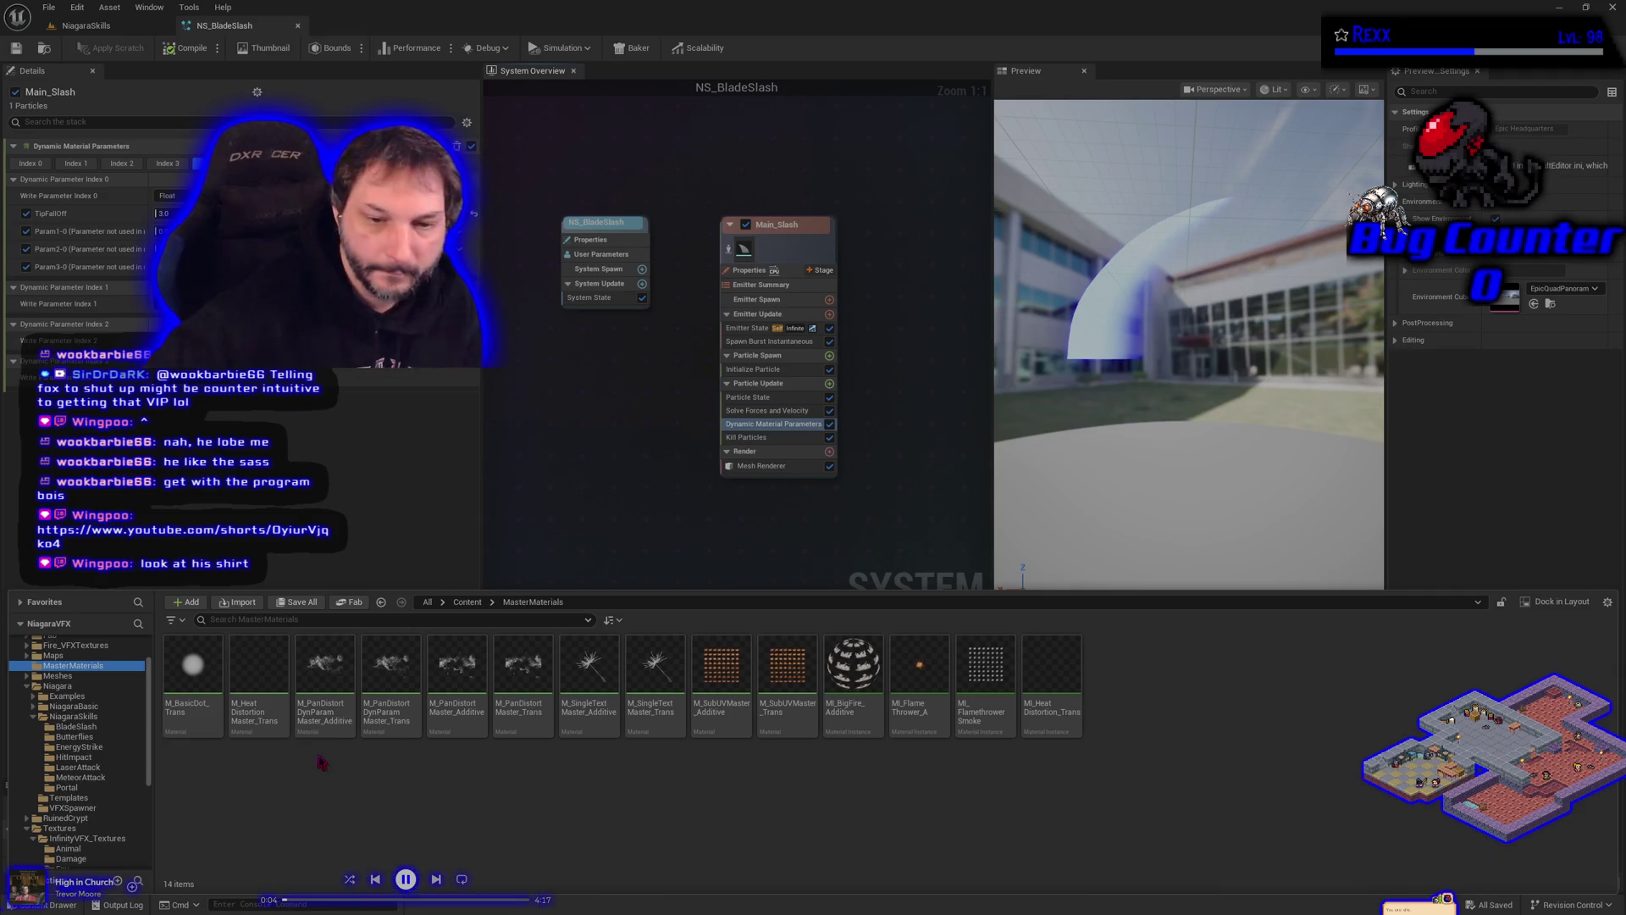
right_click(314, 716)
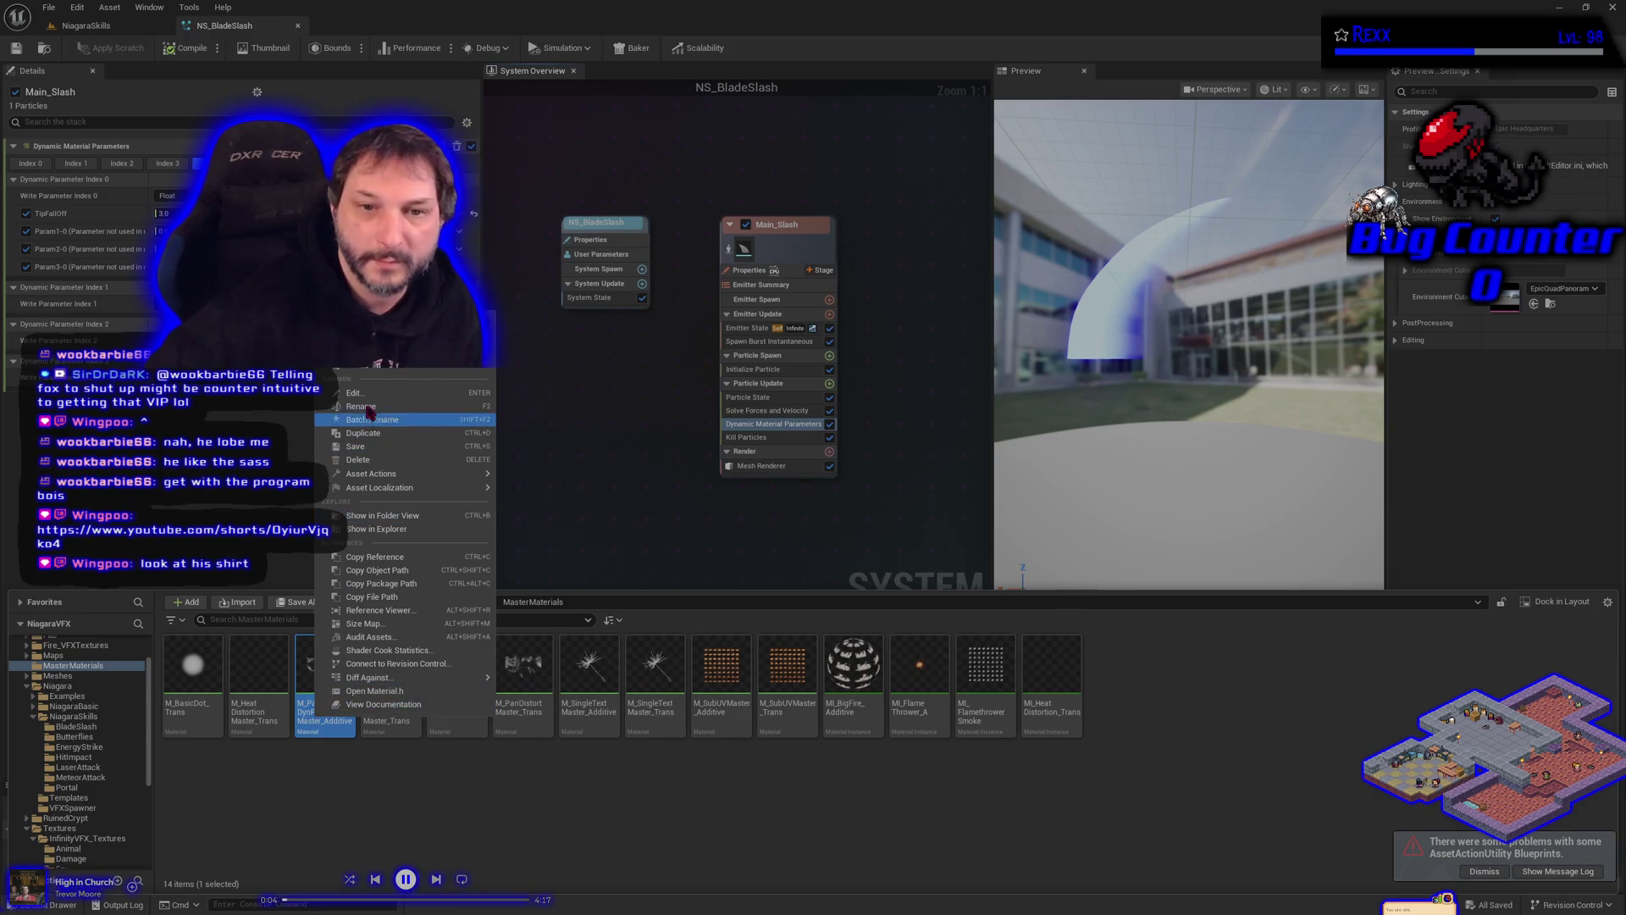
left_click(370, 372)
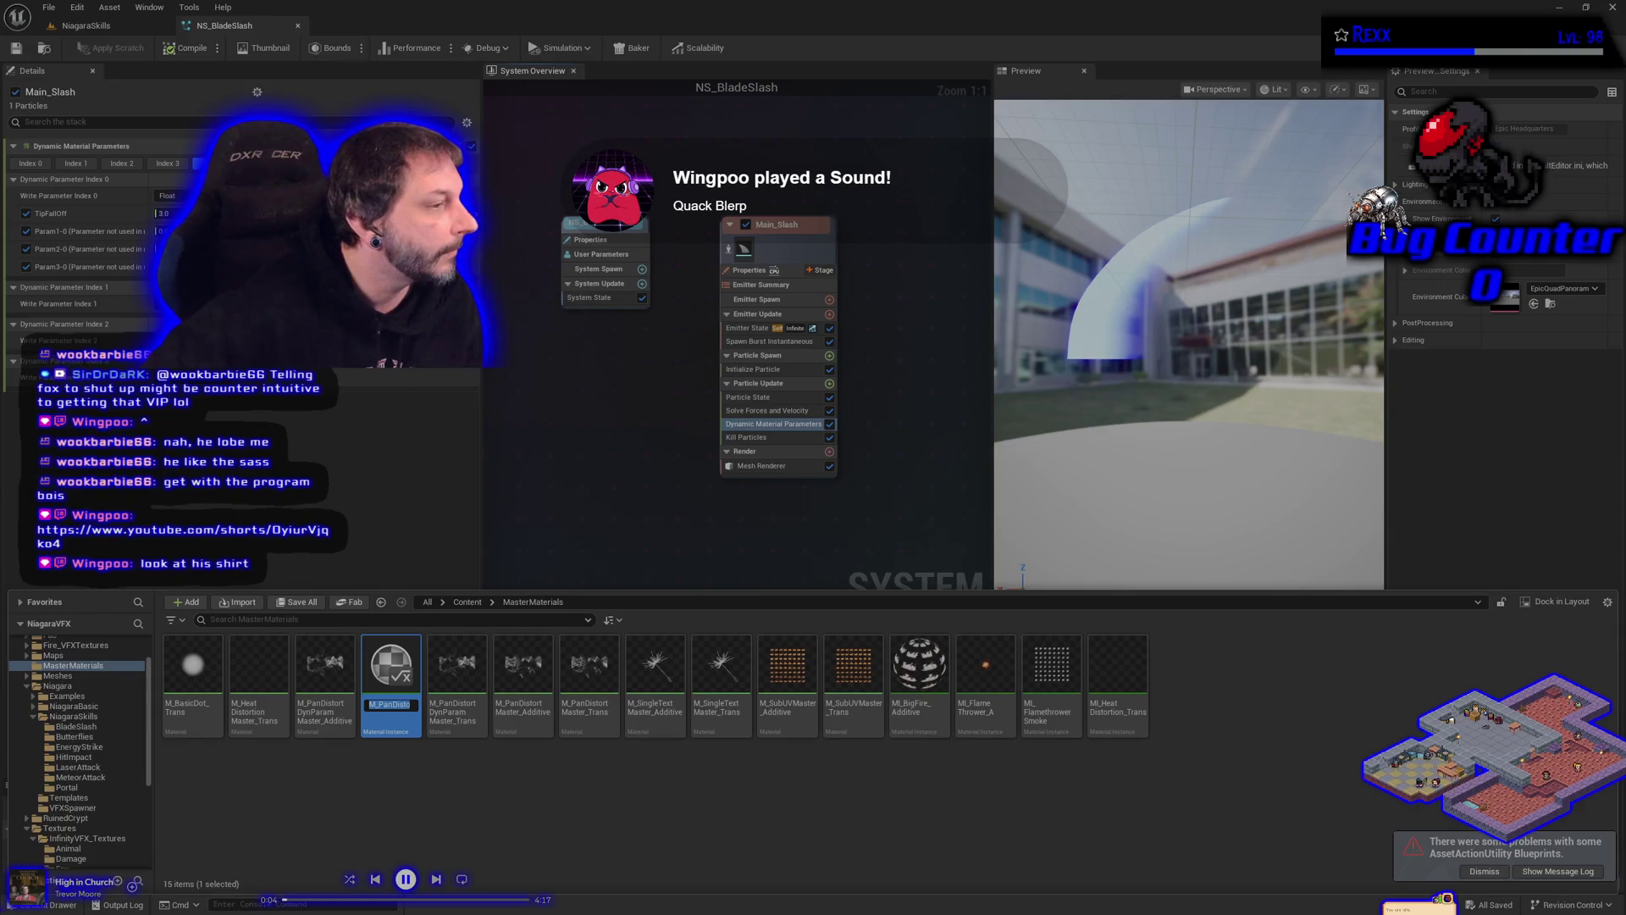
Step: Rename the new material instance to MI_BladeSlash_Additive
left_click(375, 705)
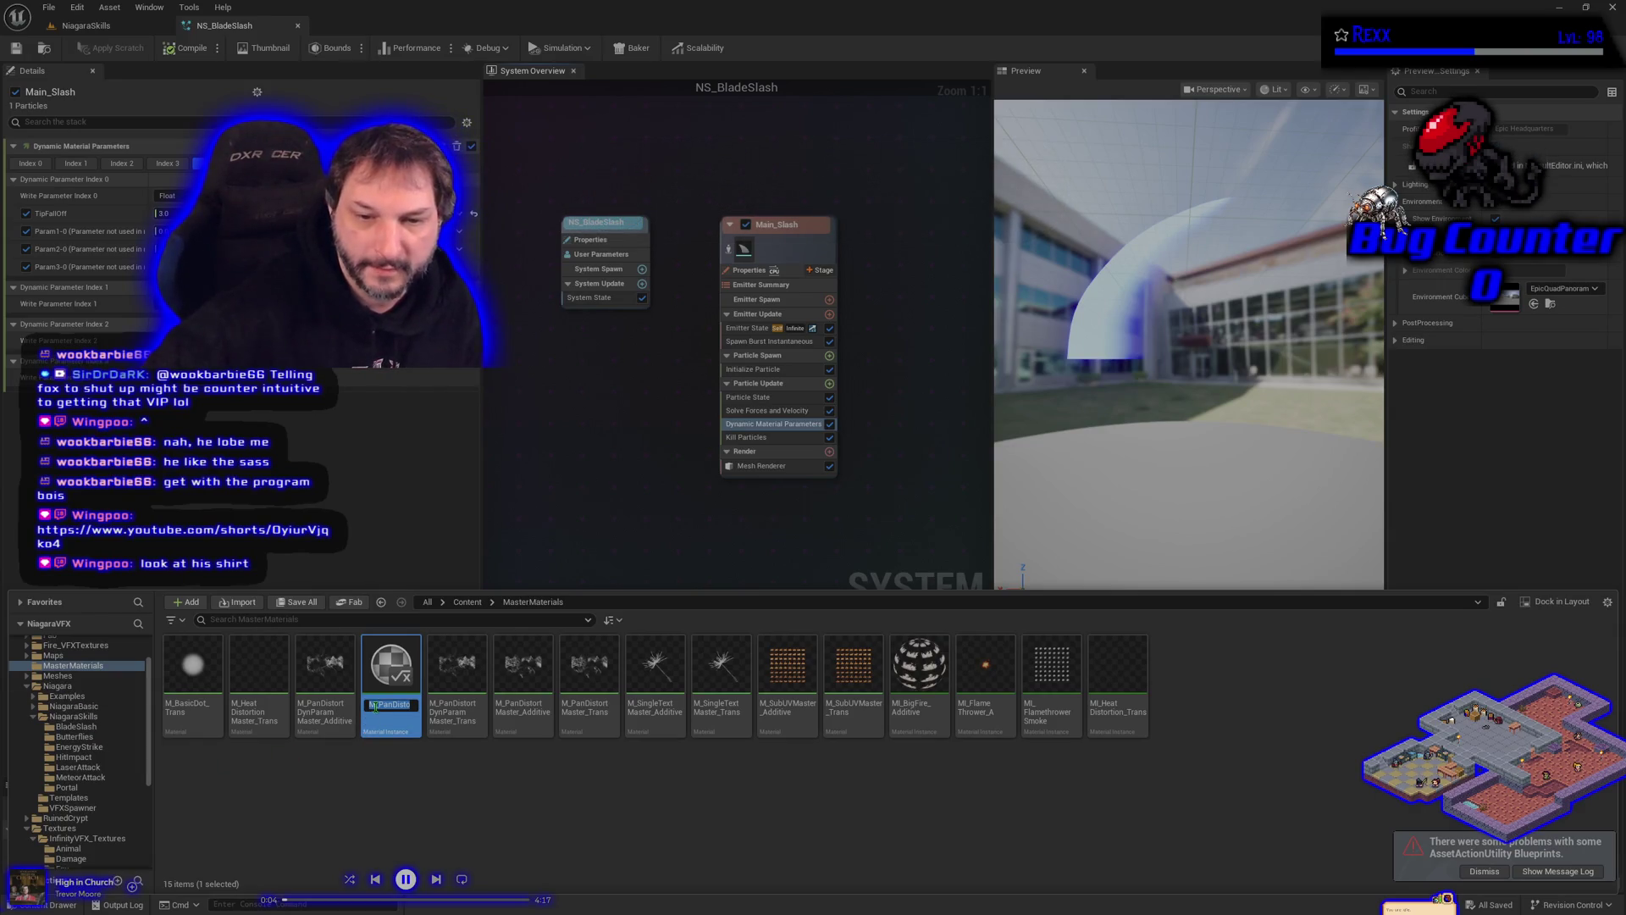
right_click(375, 704)
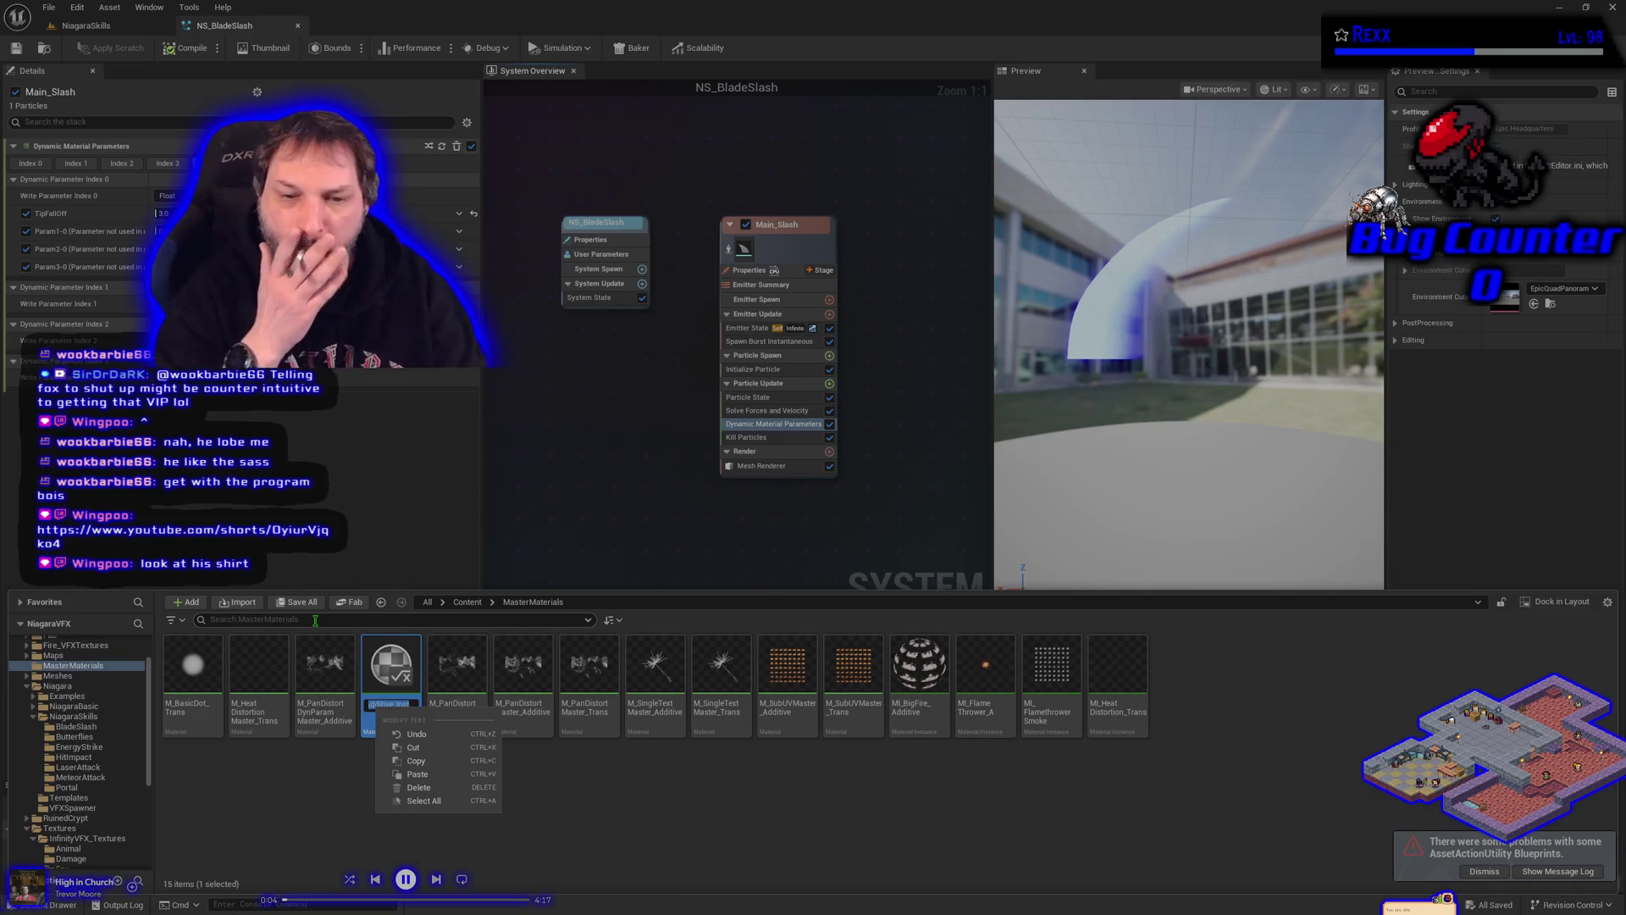
key("Escape")
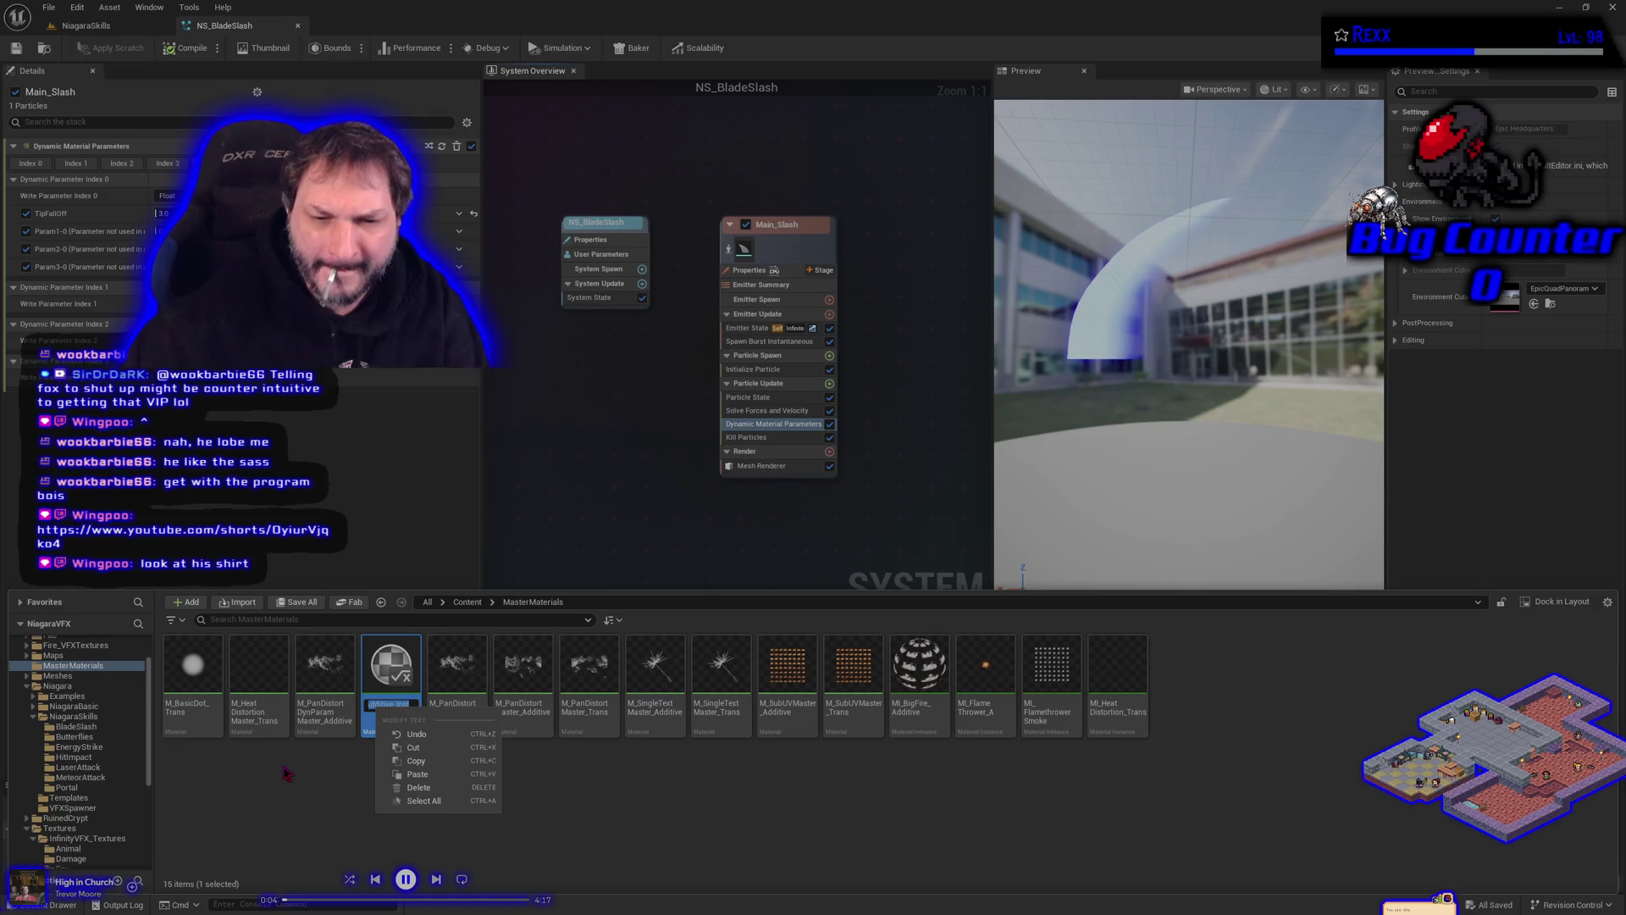
left_click(386, 716)
left_click(385, 715)
type("MI_")
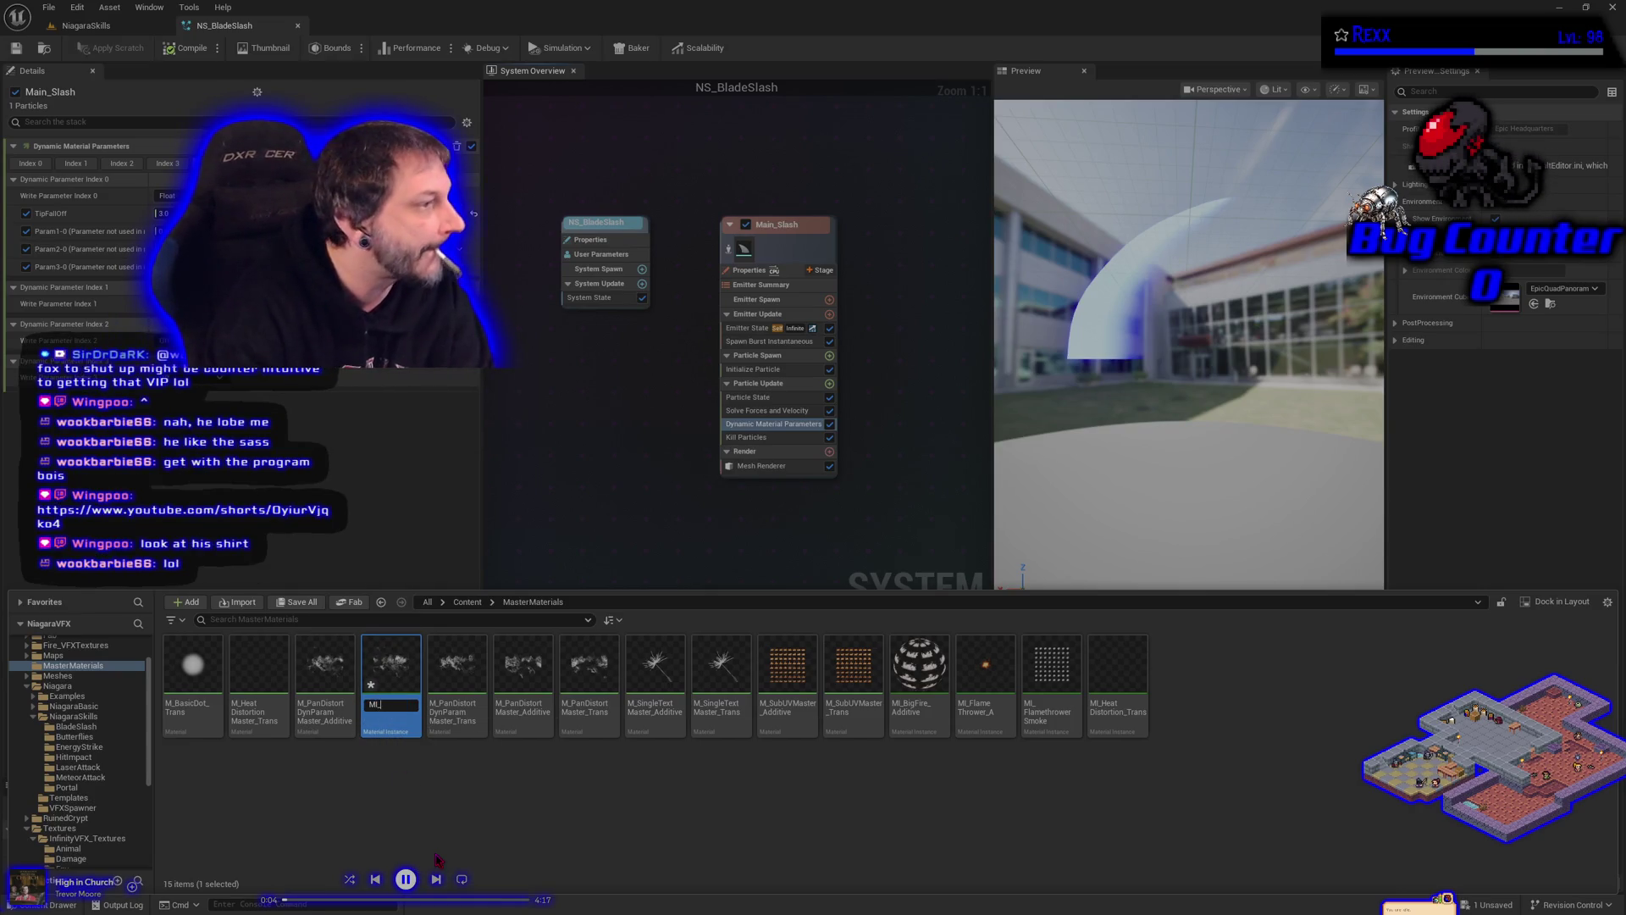
type("Blade")
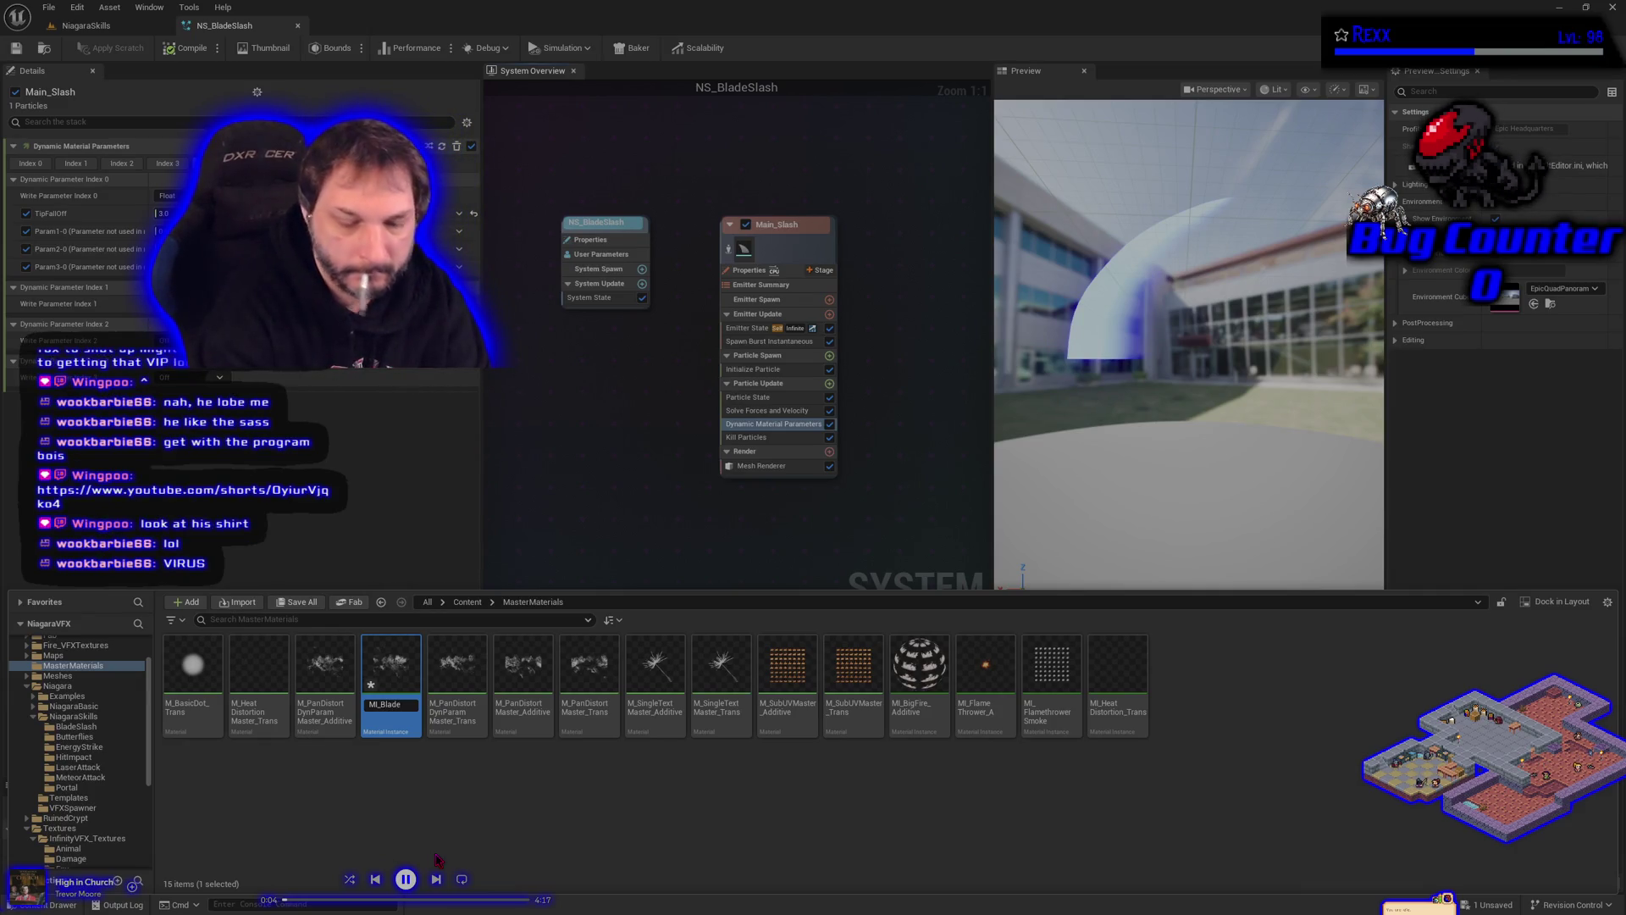
type("lash")
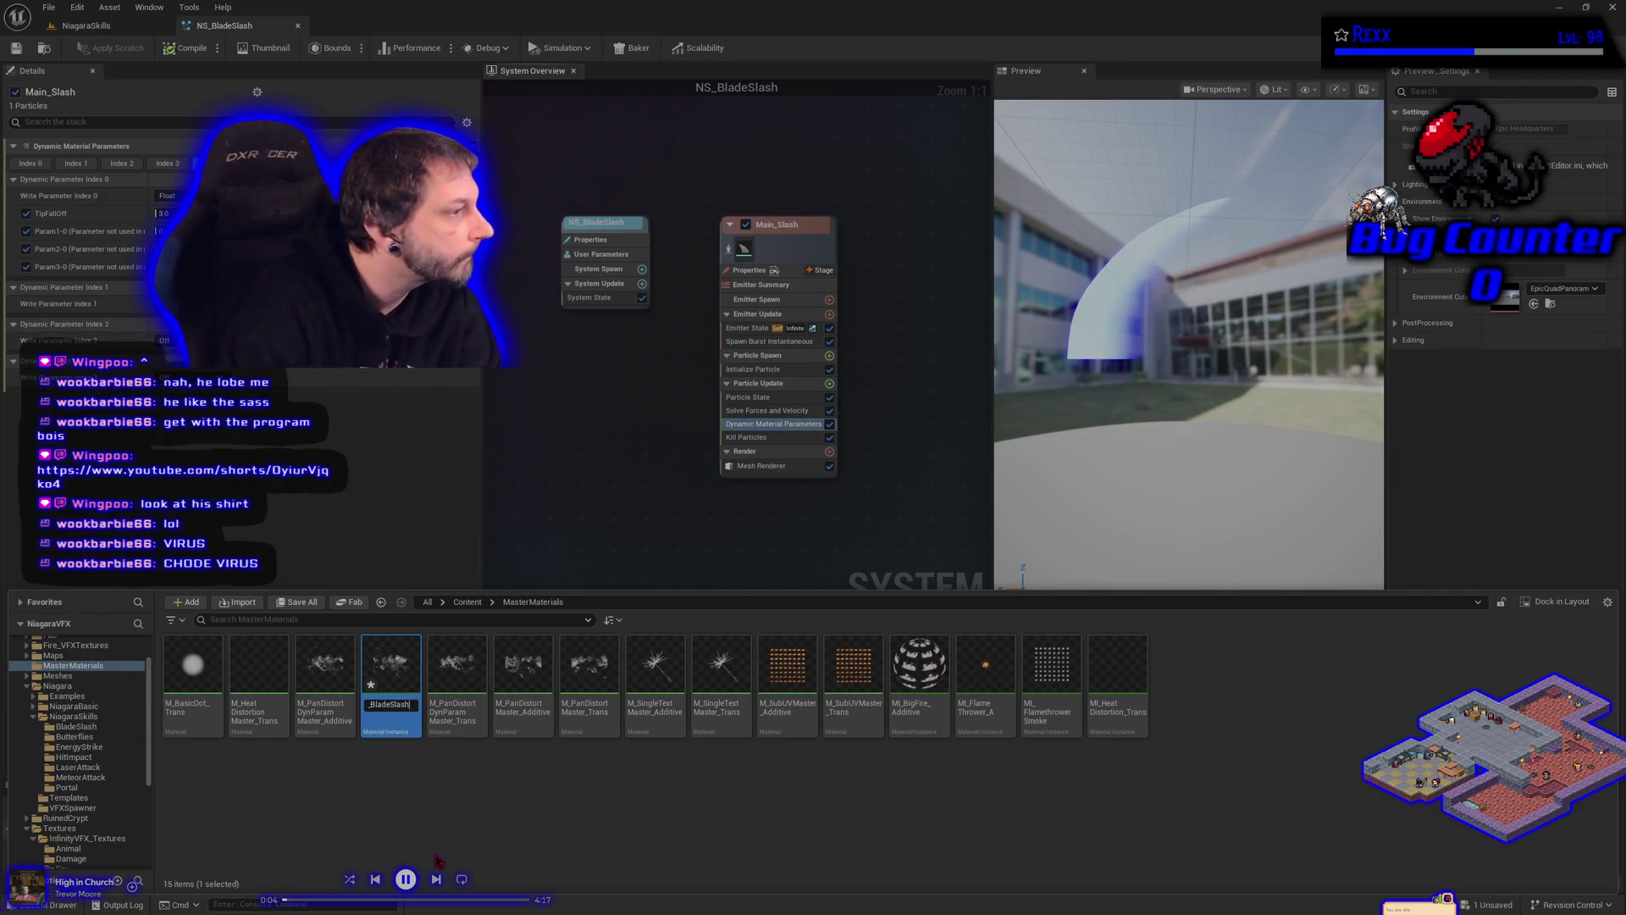
type("_Additive")
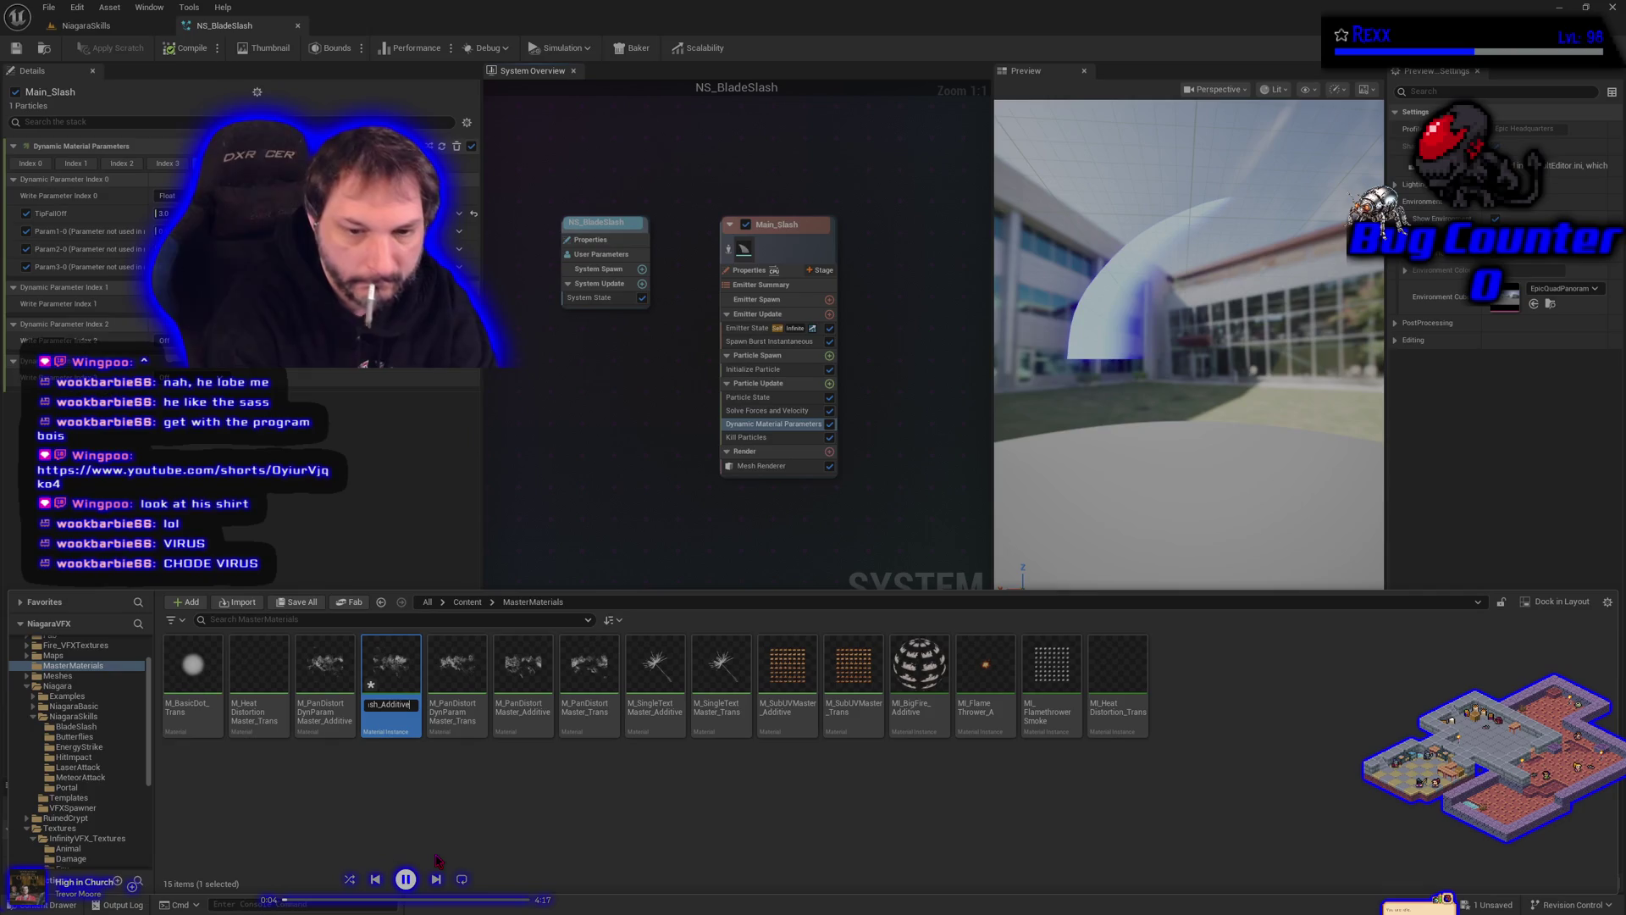
key("Return")
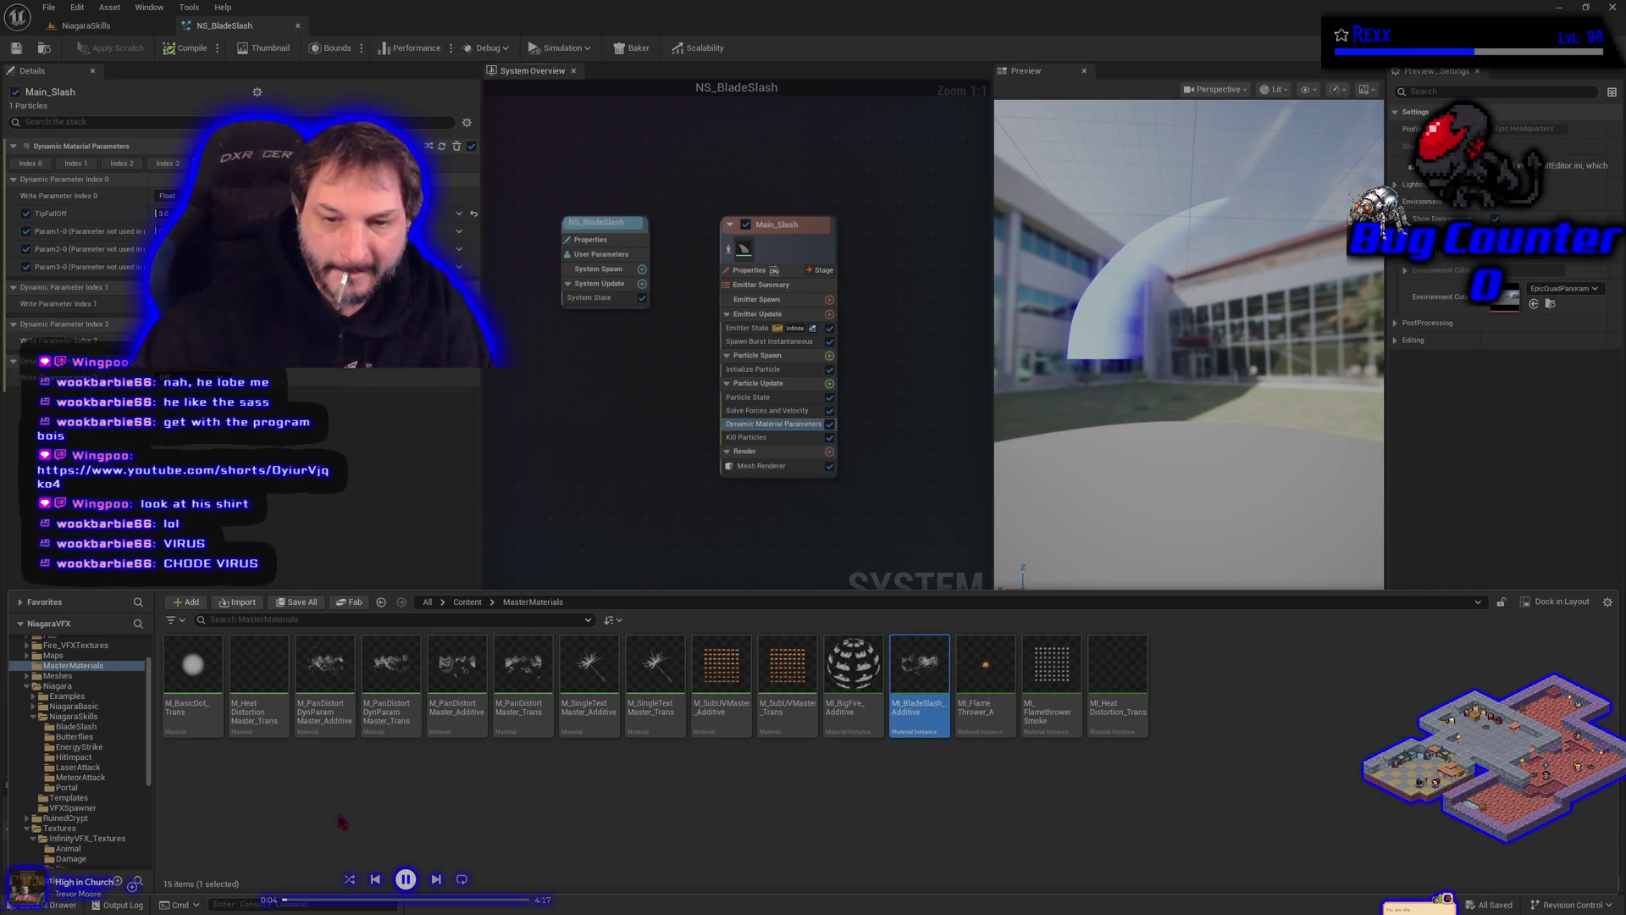
Step: Move MI_BladeSlash_Additive into the BladeSlash folder
mouse_move(919, 684)
left_mouse_down()
mouse_move(508, 727)
mouse_move(95, 726)
left_mouse_up()
left_click(140, 758)
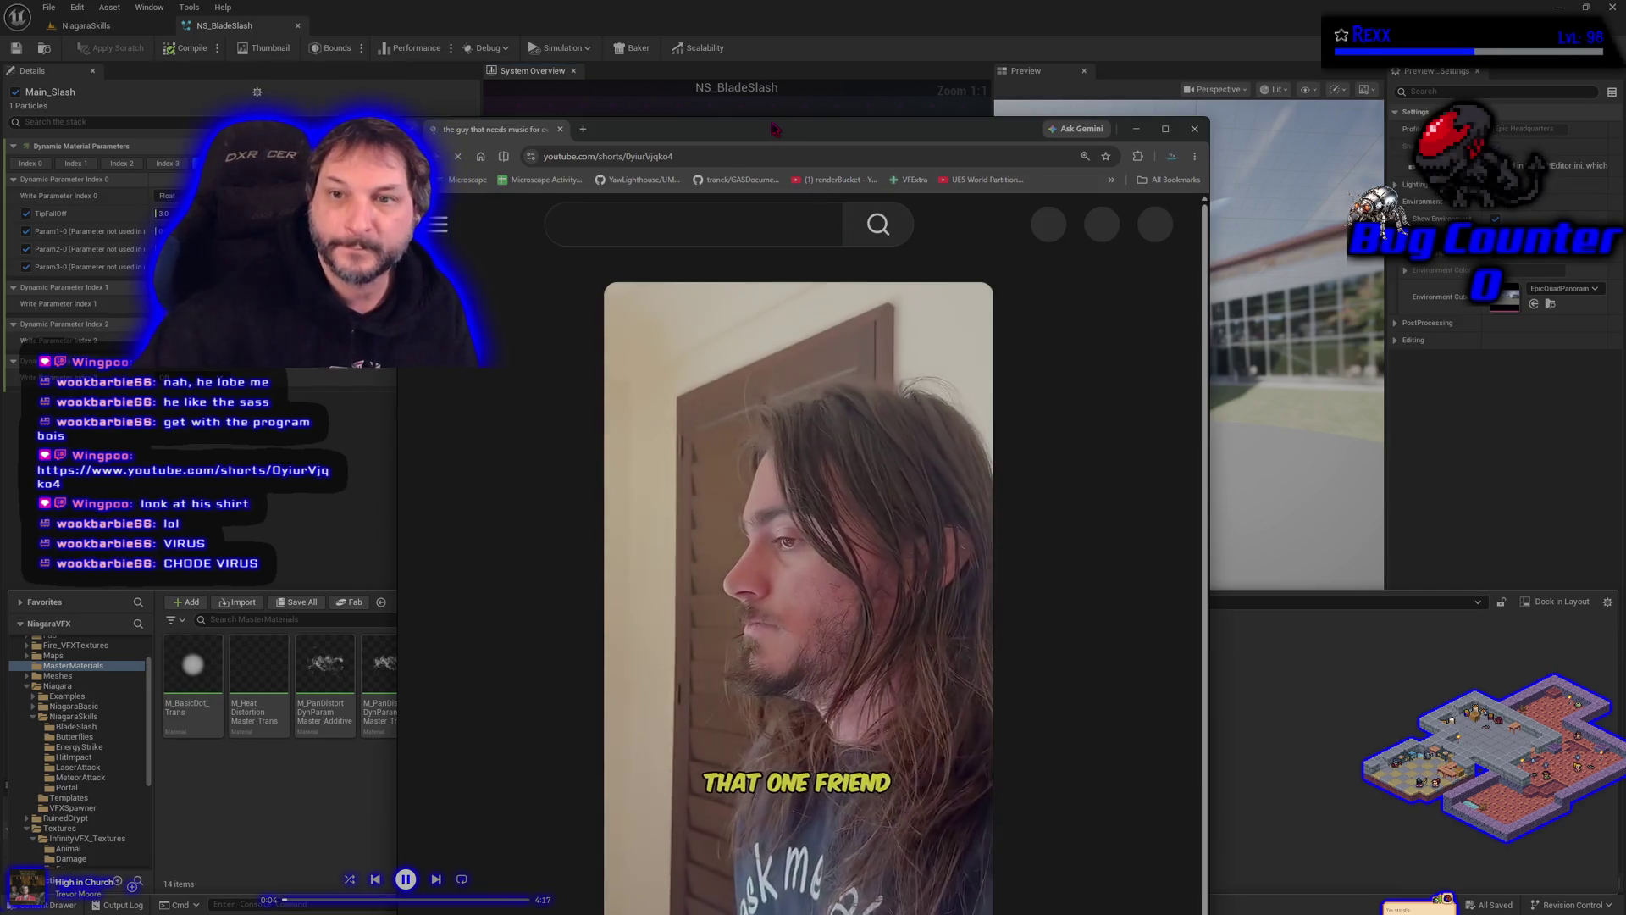
left_click_drag(813, 129, 721, 88)
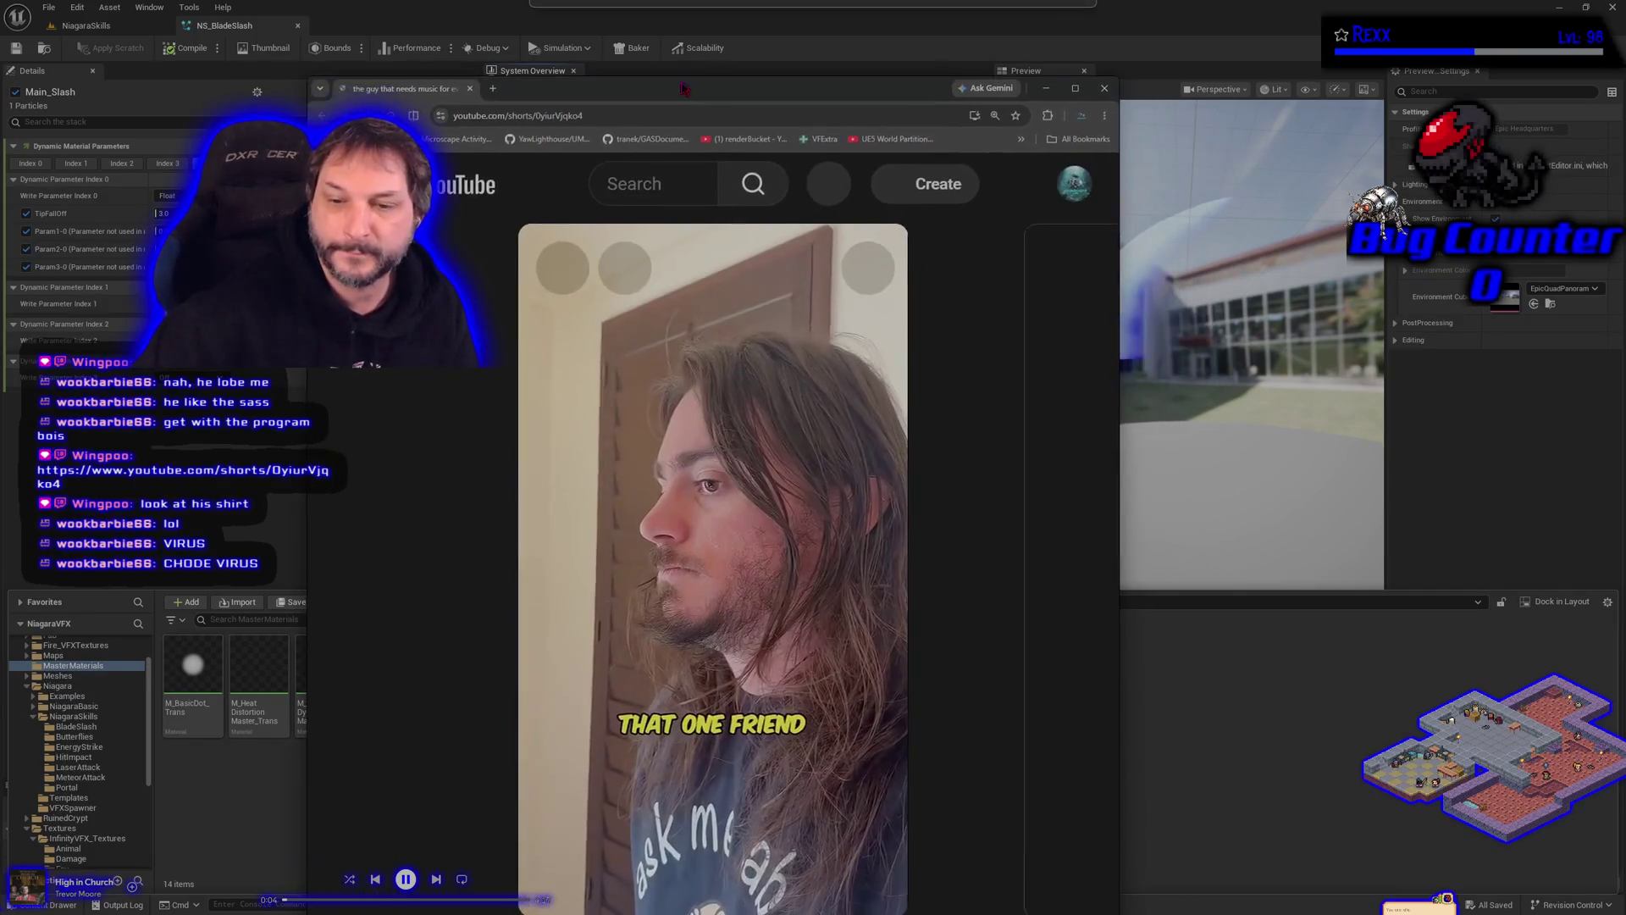
Step: Play, pause and resume the YouTube short, then close the browser window
left_click(726, 574)
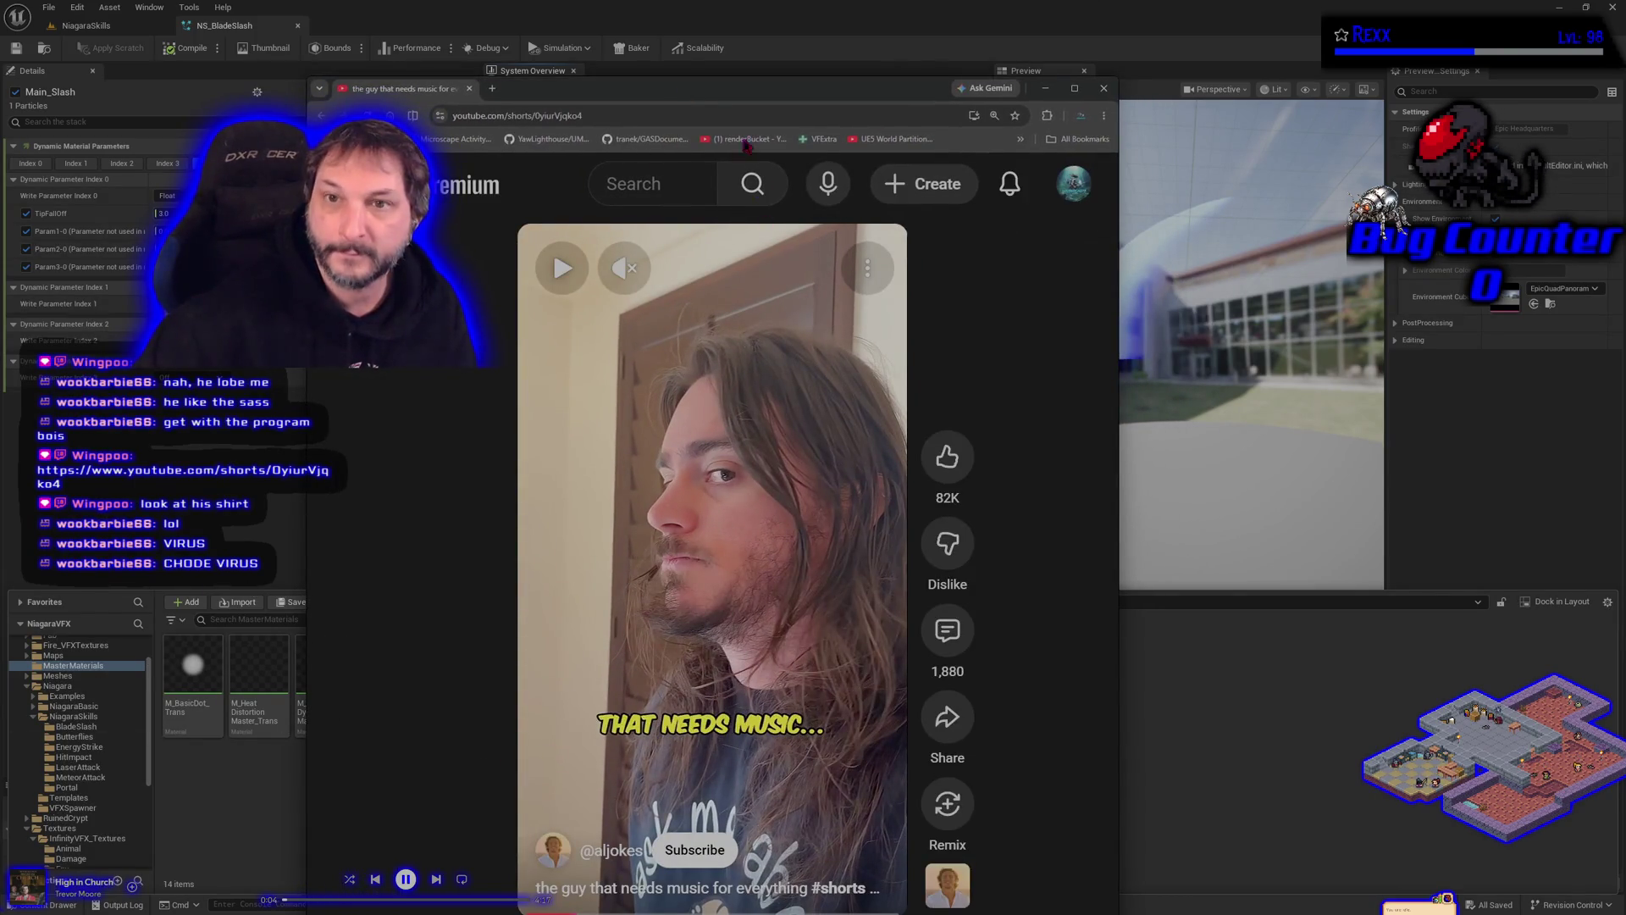
left_click_drag(746, 89, 747, 38)
left_click(699, 542)
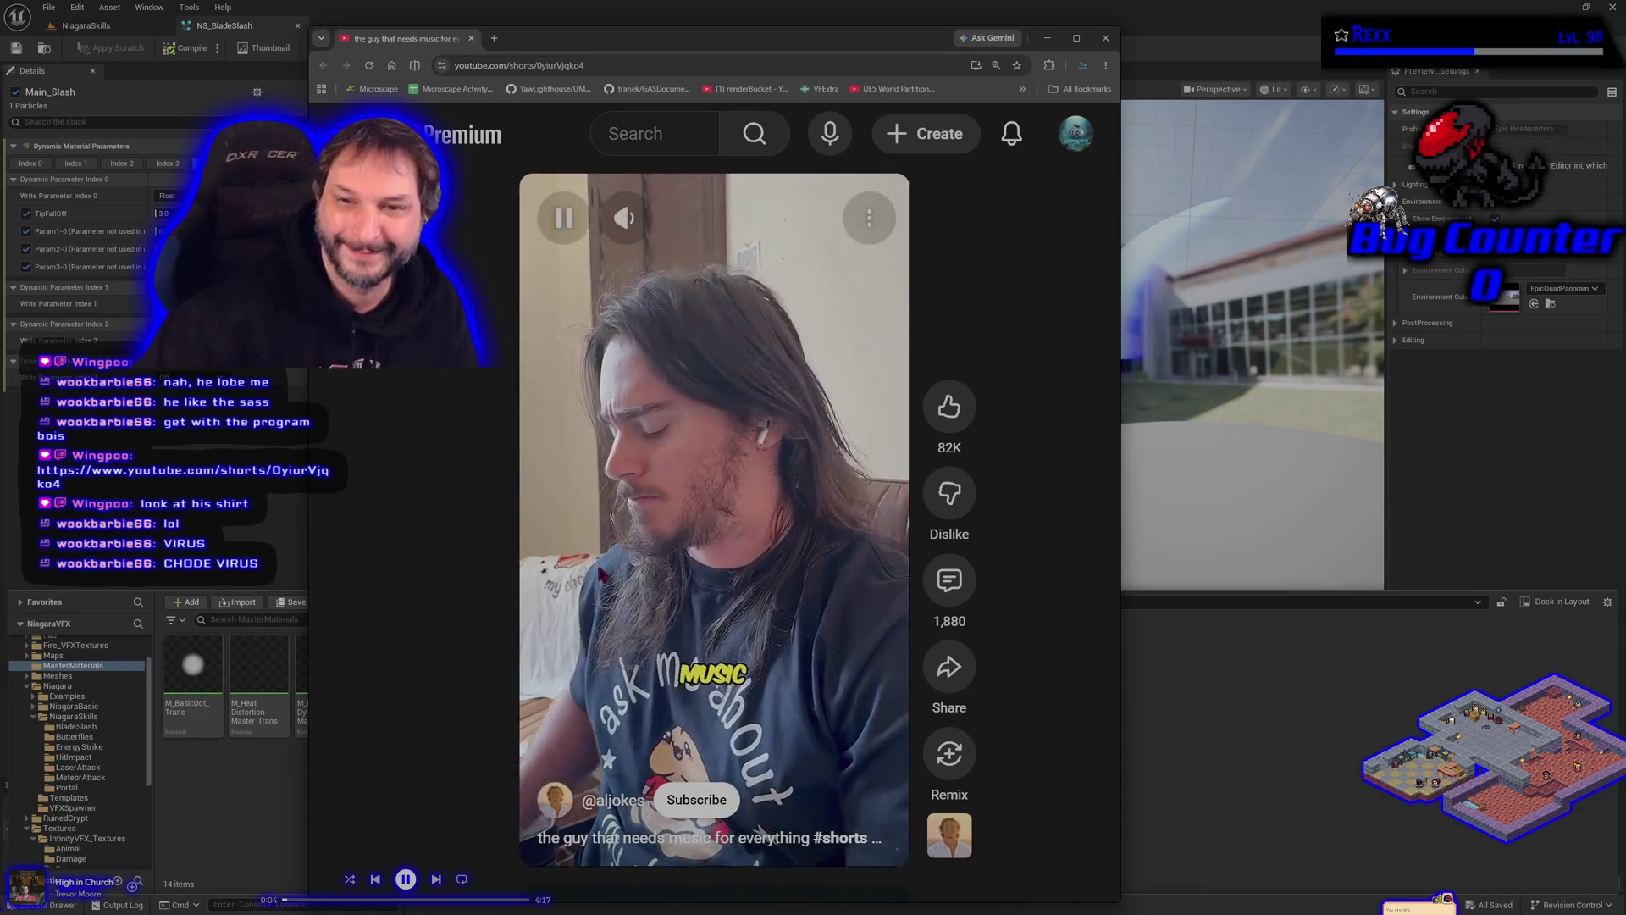
left_click(600, 575)
left_click(602, 575)
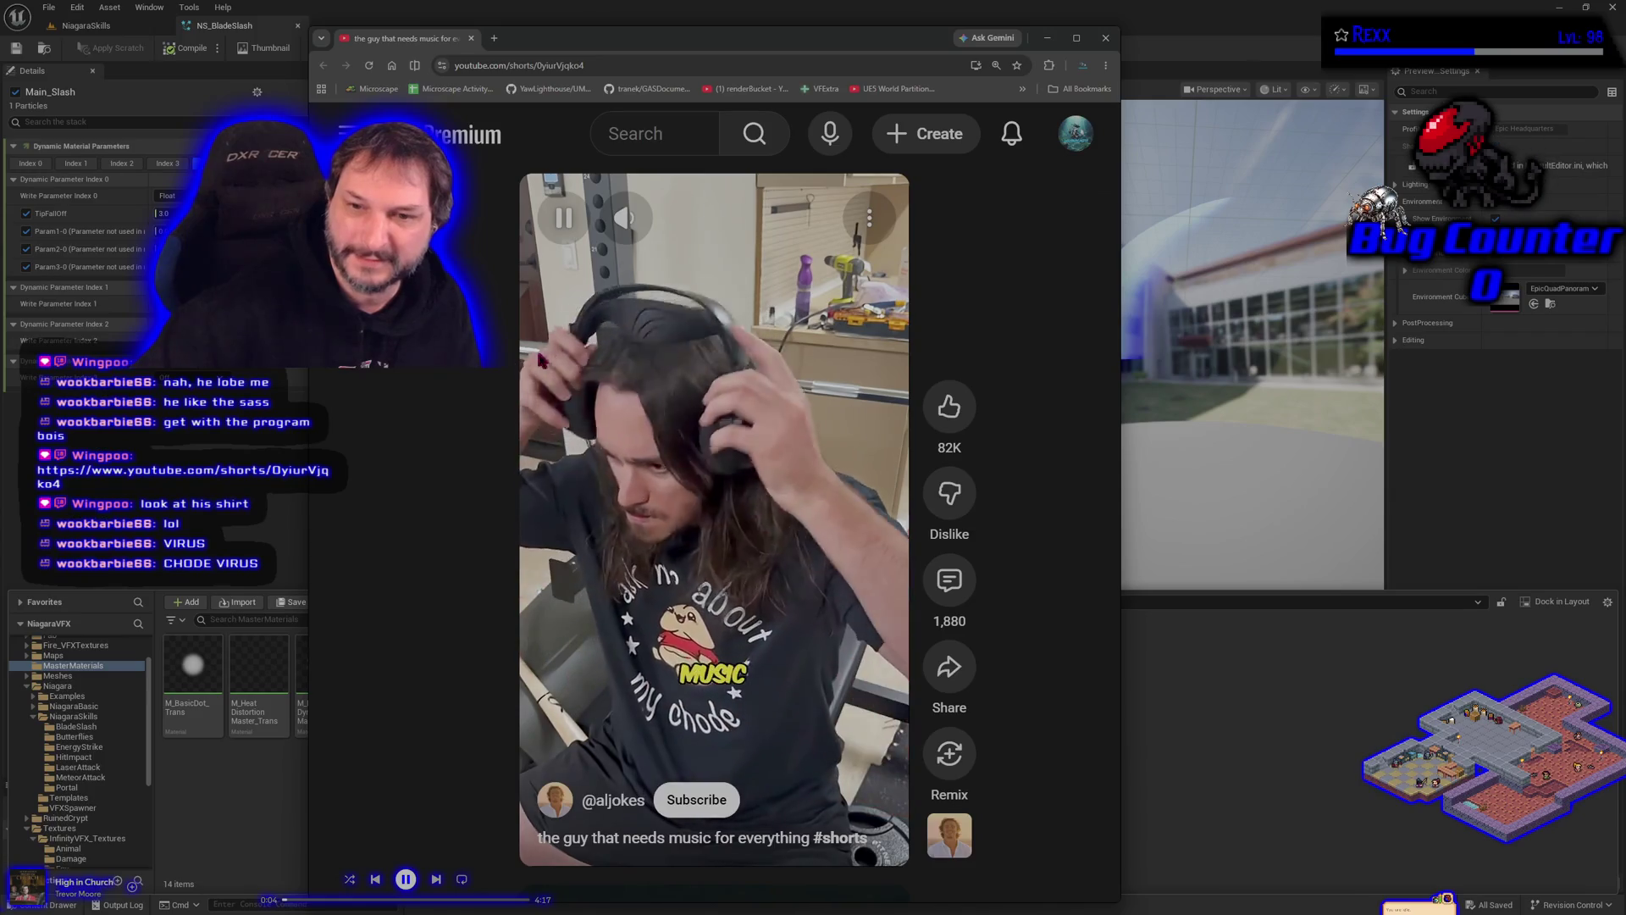
left_click(472, 39)
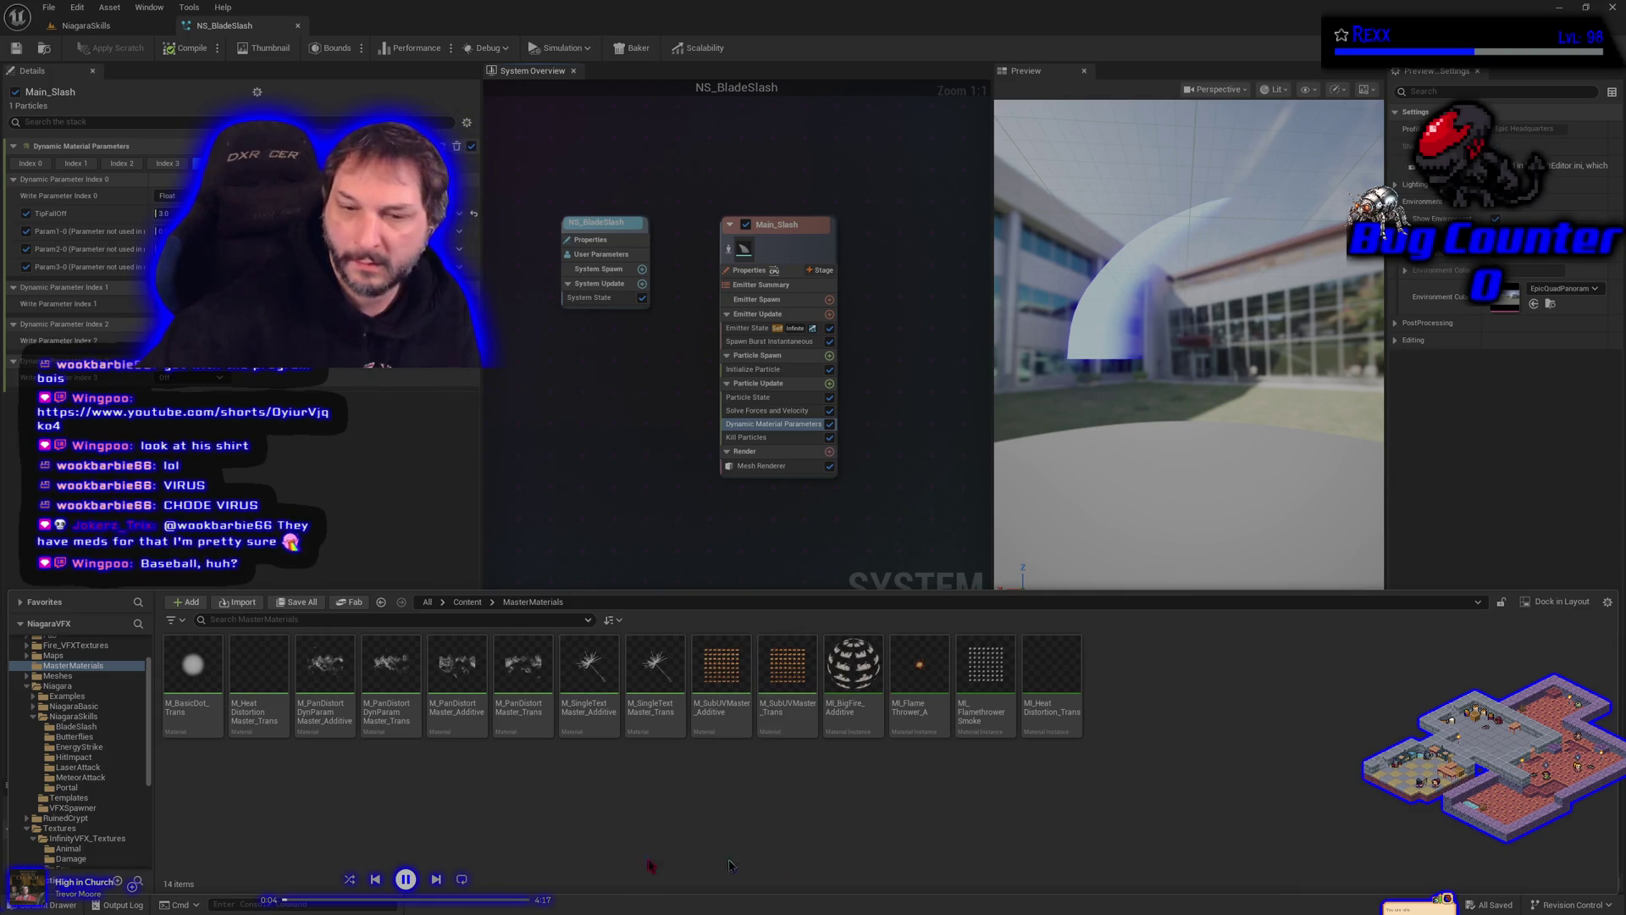
Step: Open MI_BladeSlash_Additive from the BladeSlash folder and dock its editor beside NS_BladeSlash
left_click(76, 726)
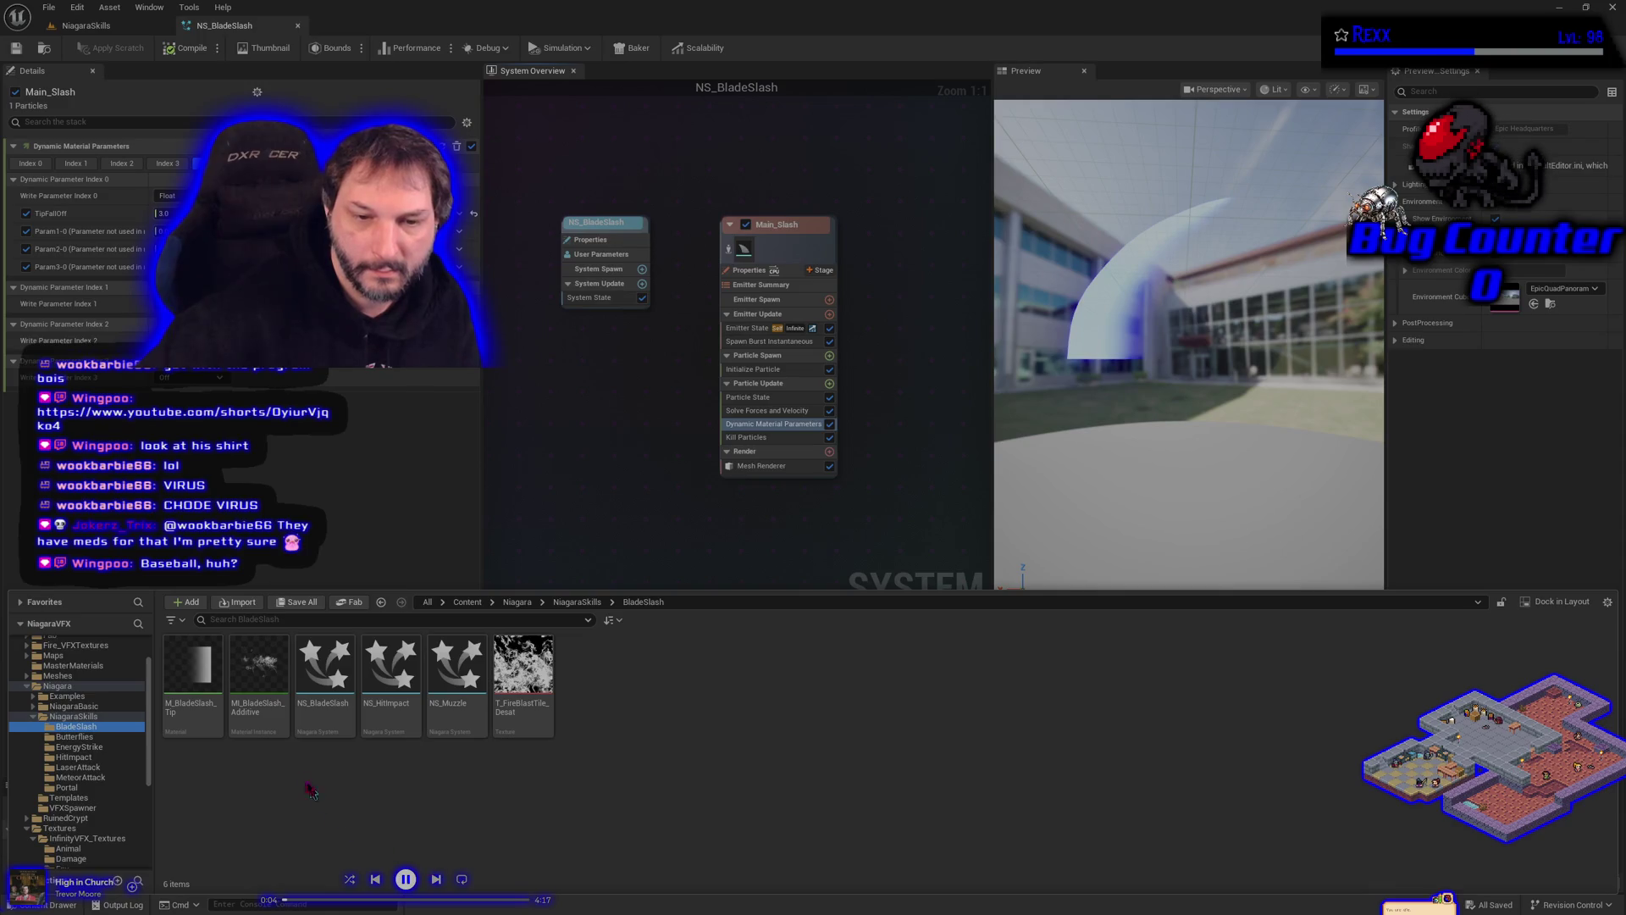
double_click(280, 728)
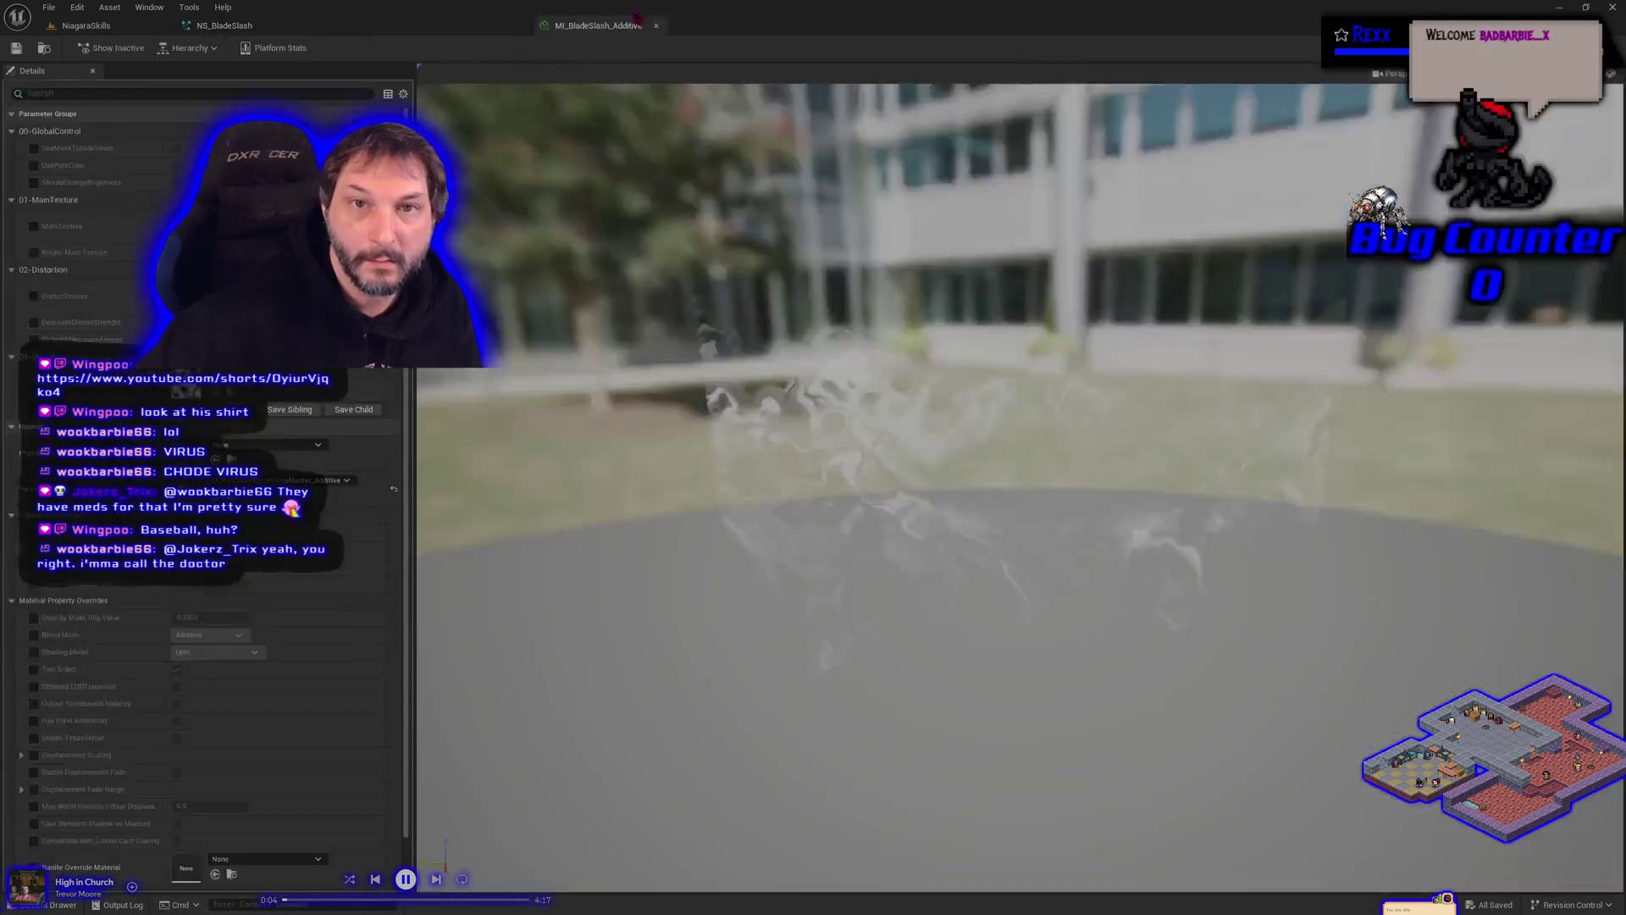
mouse_move(542, 254)
left_mouse_down()
mouse_move(545, 55)
mouse_move(645, 27)
left_mouse_up()
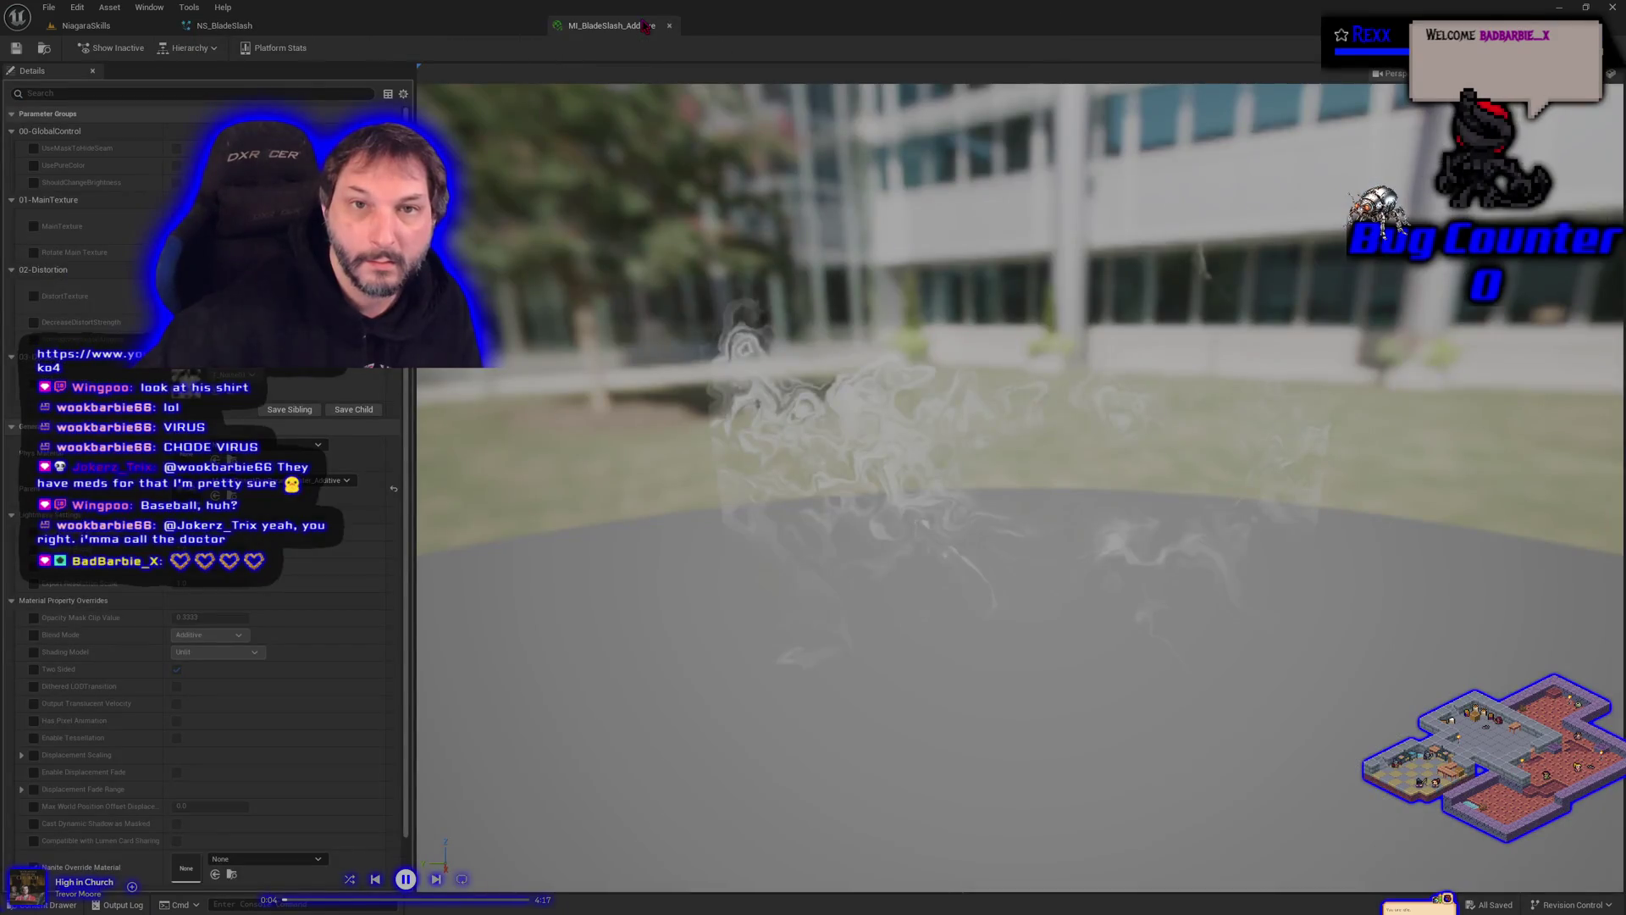
left_click(33, 226)
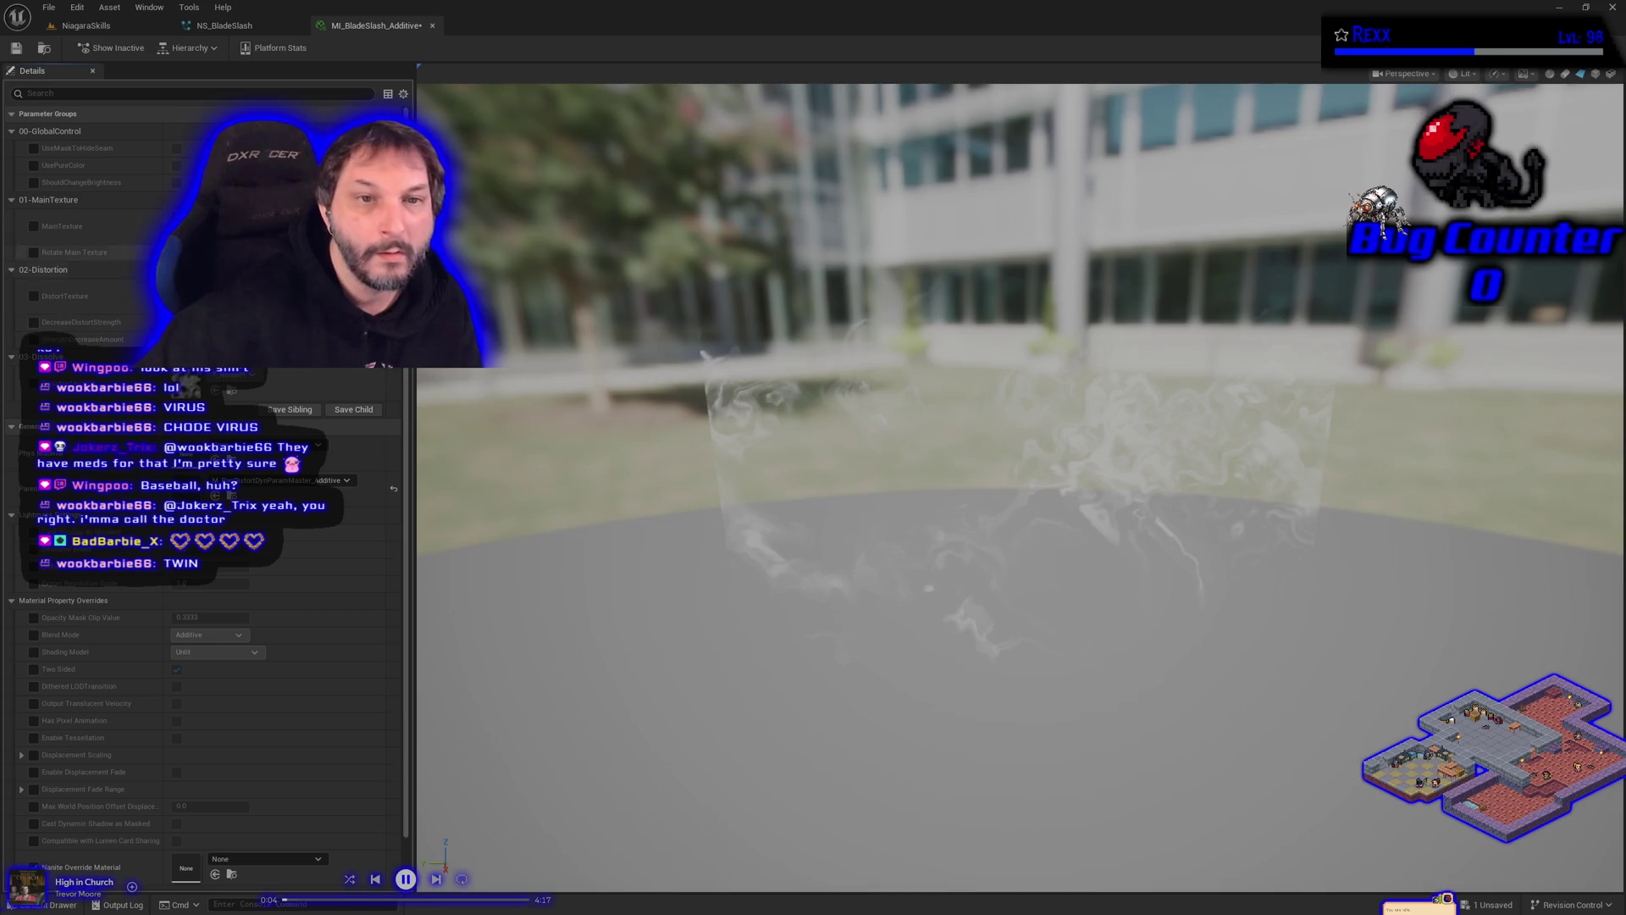
Step: Enable MainTexture and assign it a texture from the BladeSlash folder
left_click(33, 226)
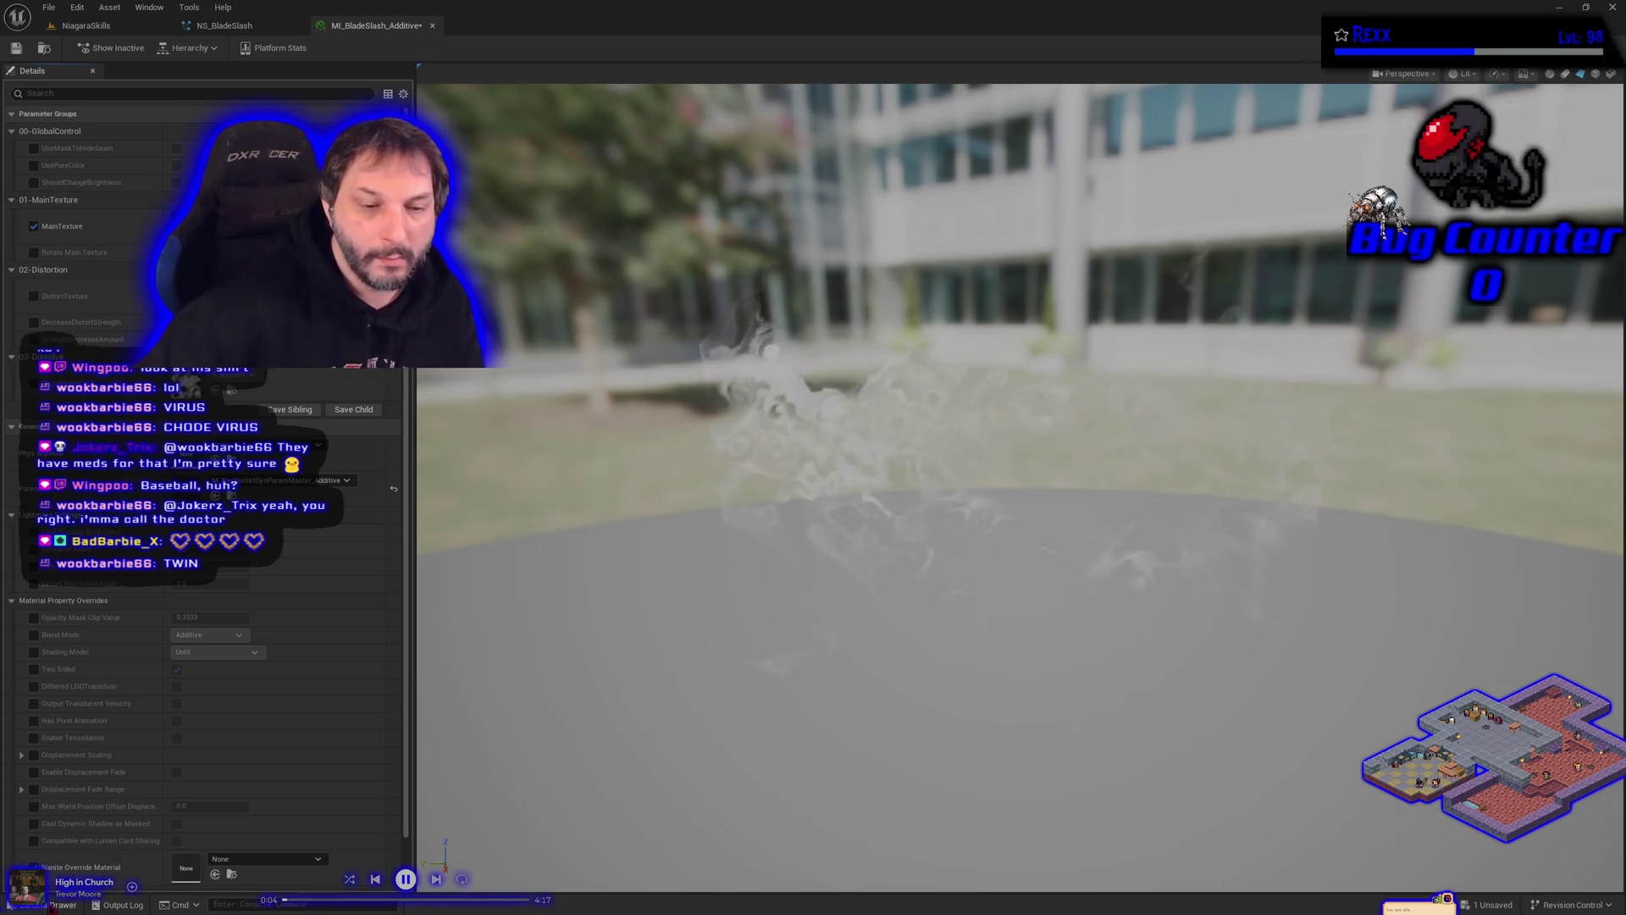
left_click(49, 905)
mouse_move(525, 719)
left_mouse_down()
mouse_move(411, 512)
mouse_move(373, 508)
left_mouse_up()
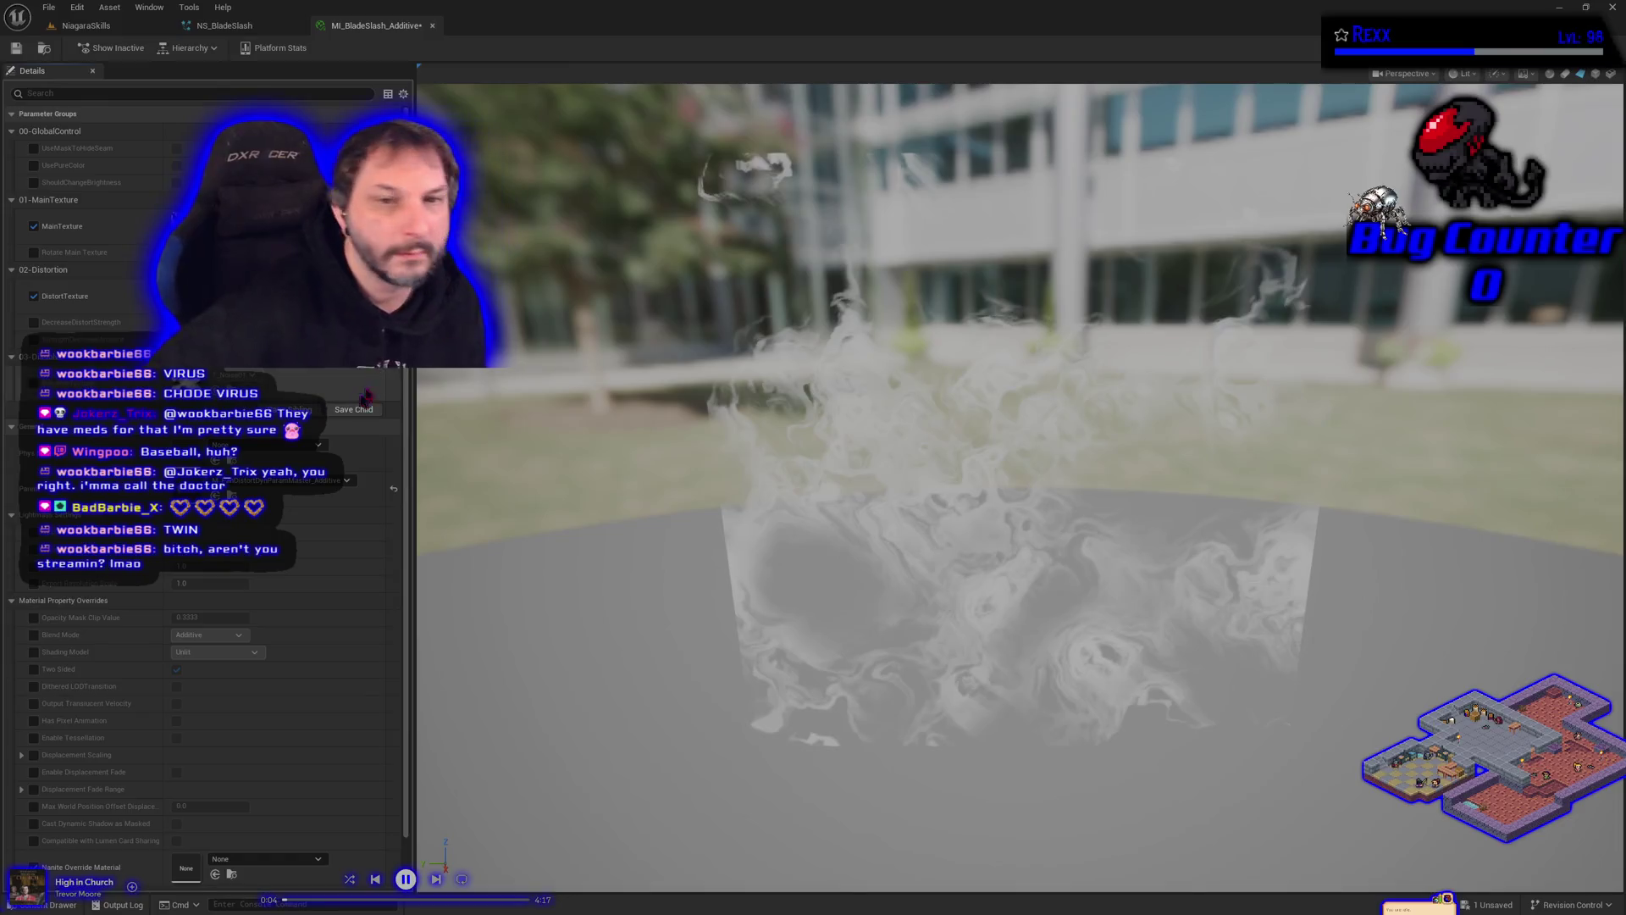
Step: Enable DistortTexture and assign T_CloudNoise as the distortion noise
left_click(32, 297)
left_click(239, 374)
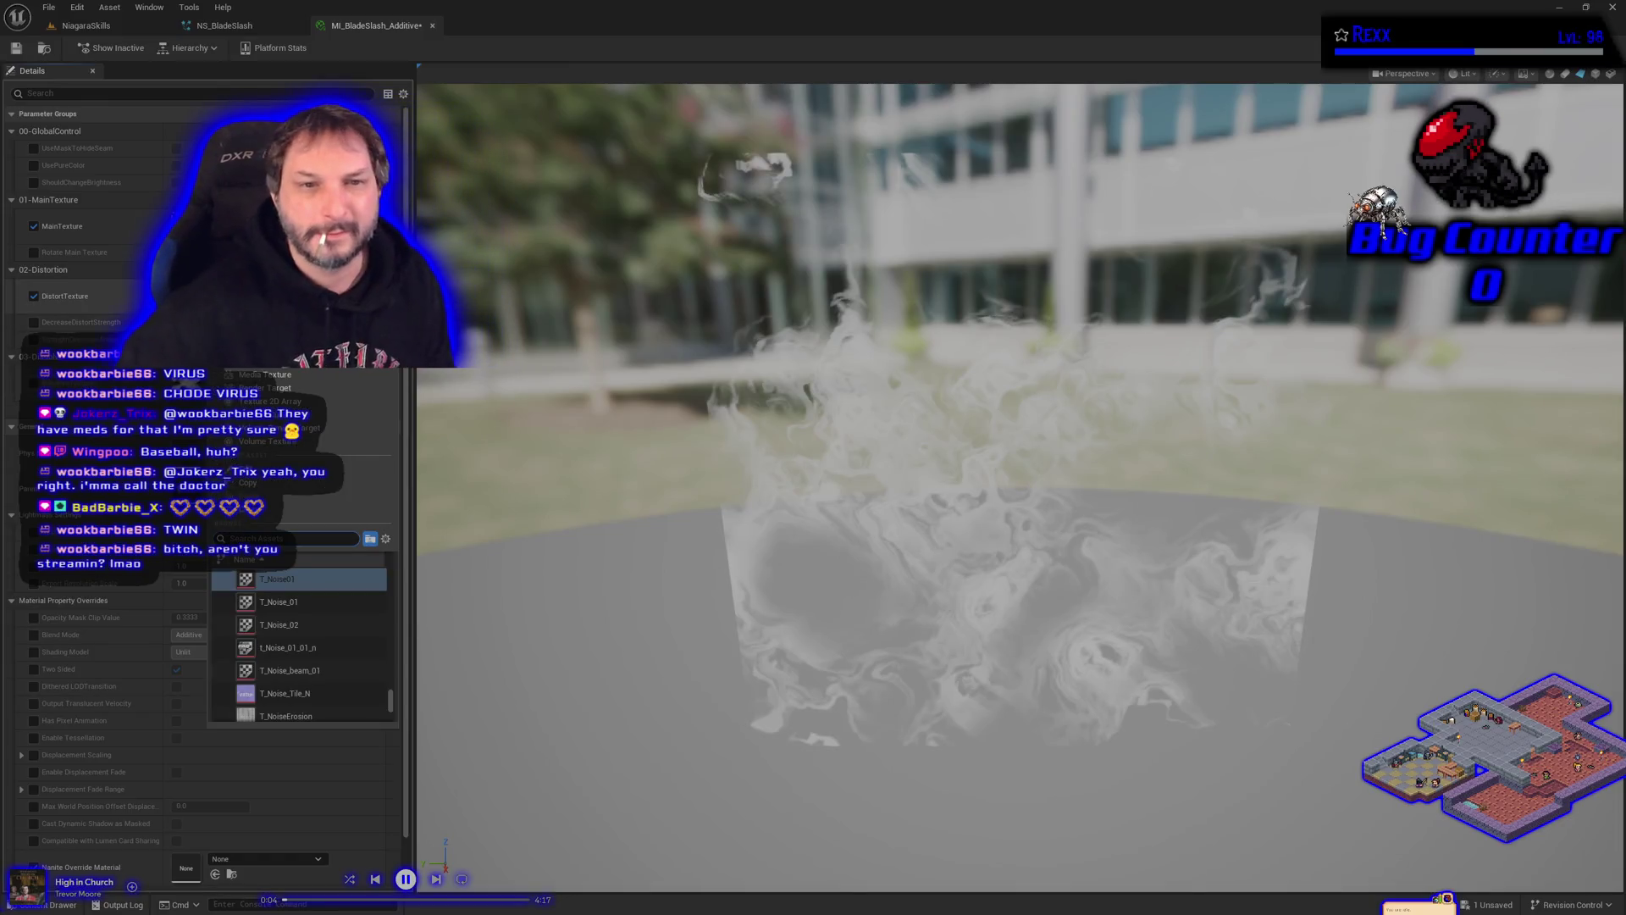
type("t")
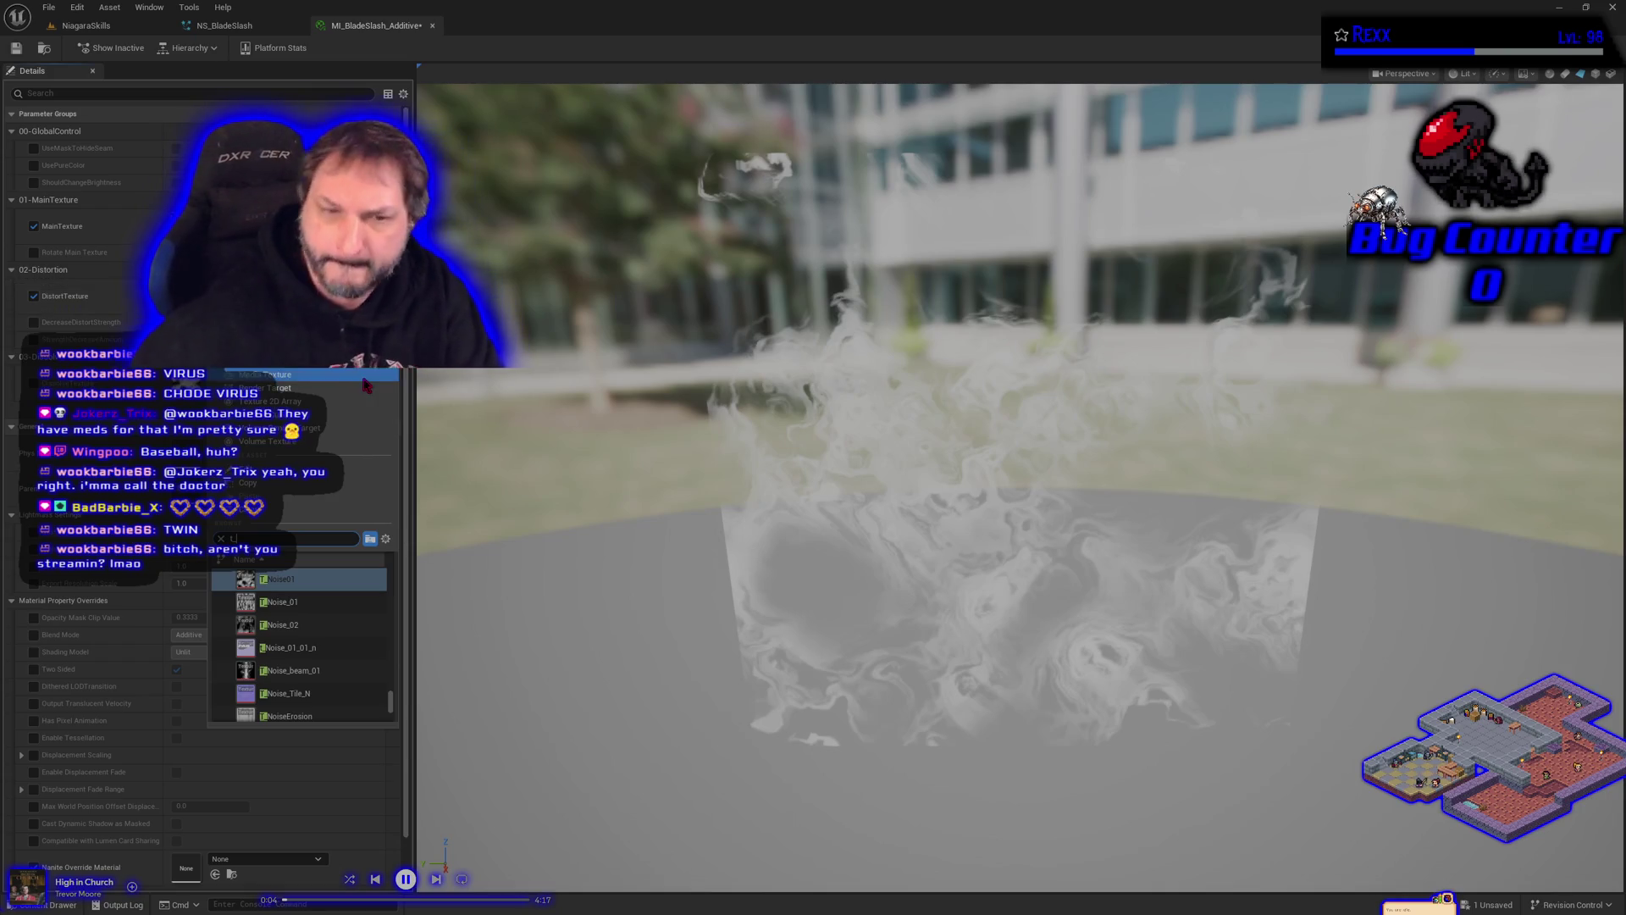
mouse_move(356, 635)
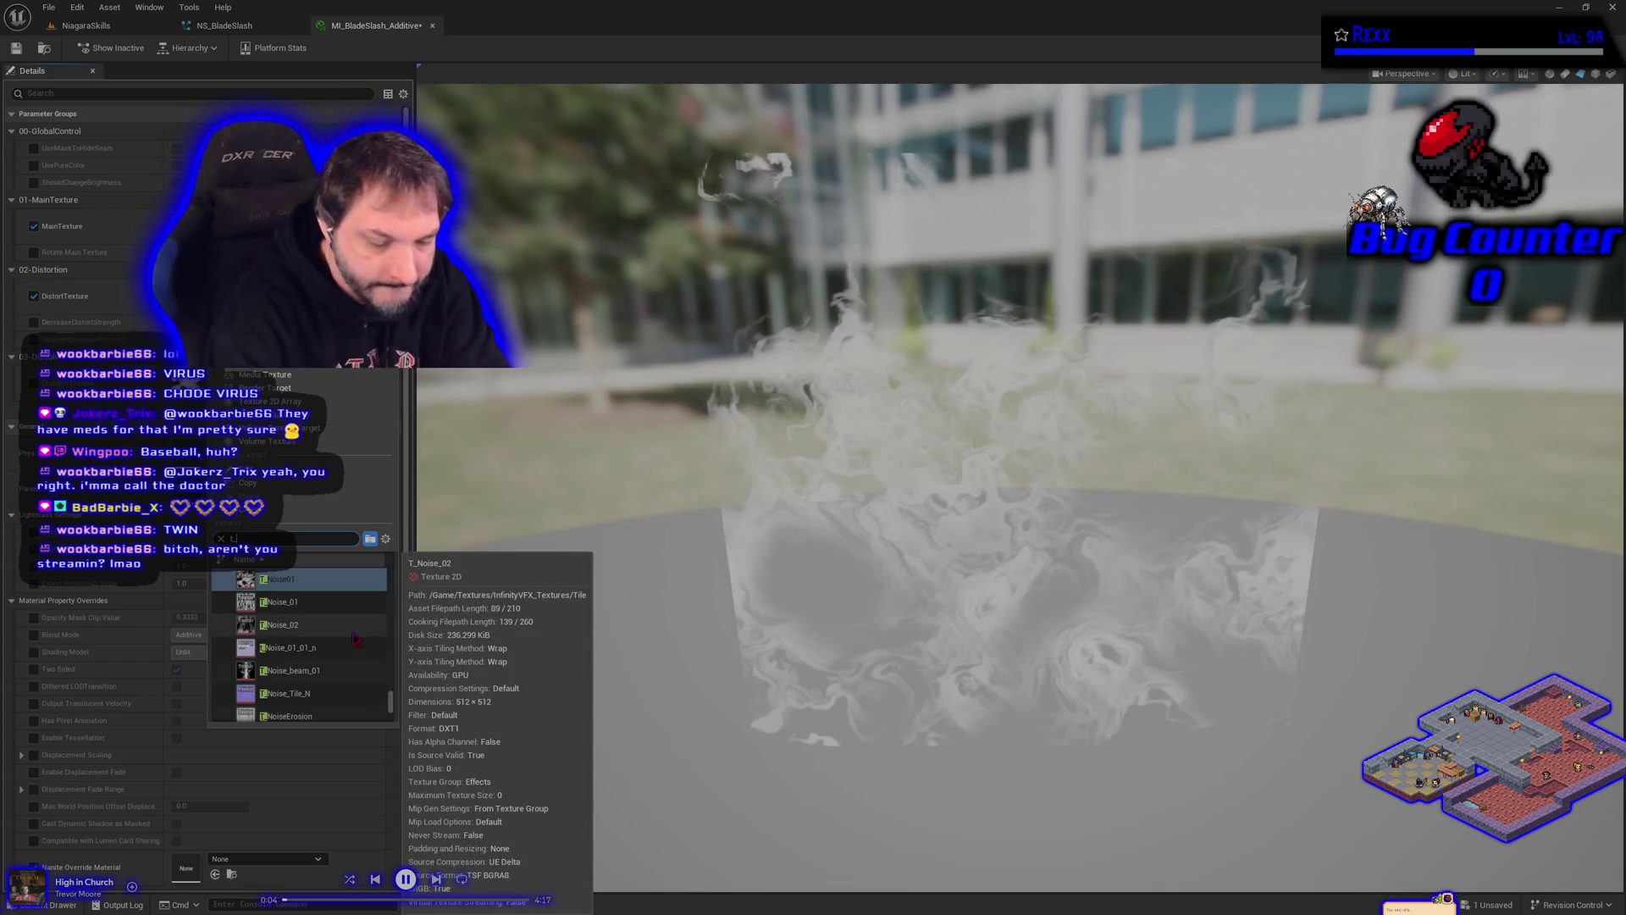
type("cloudnoise")
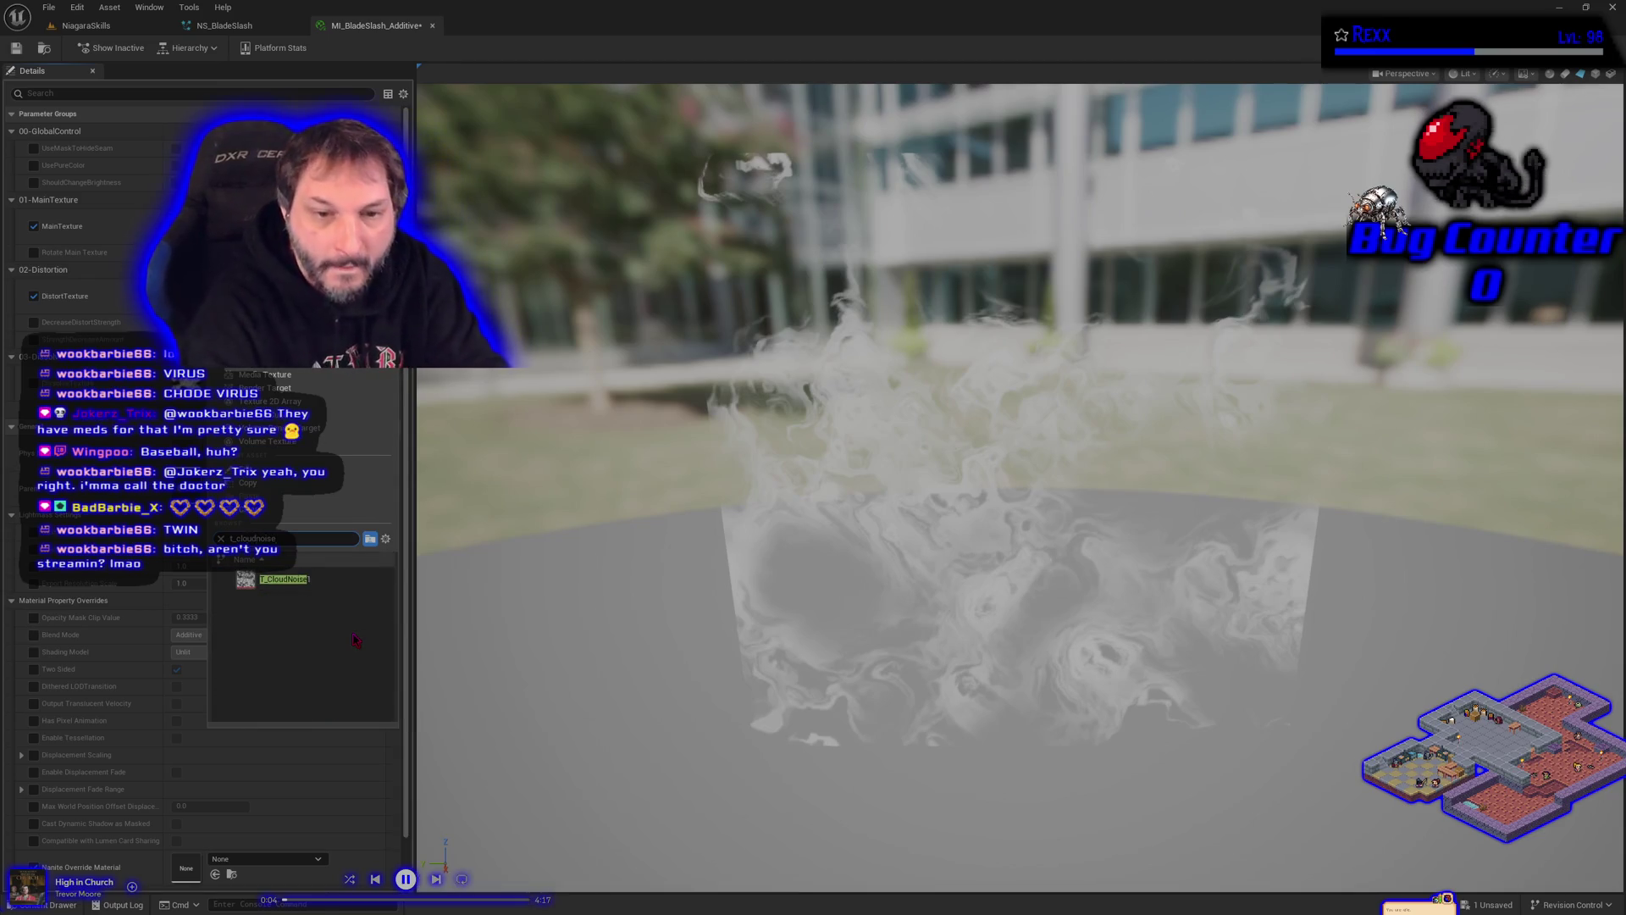
left_click(254, 580)
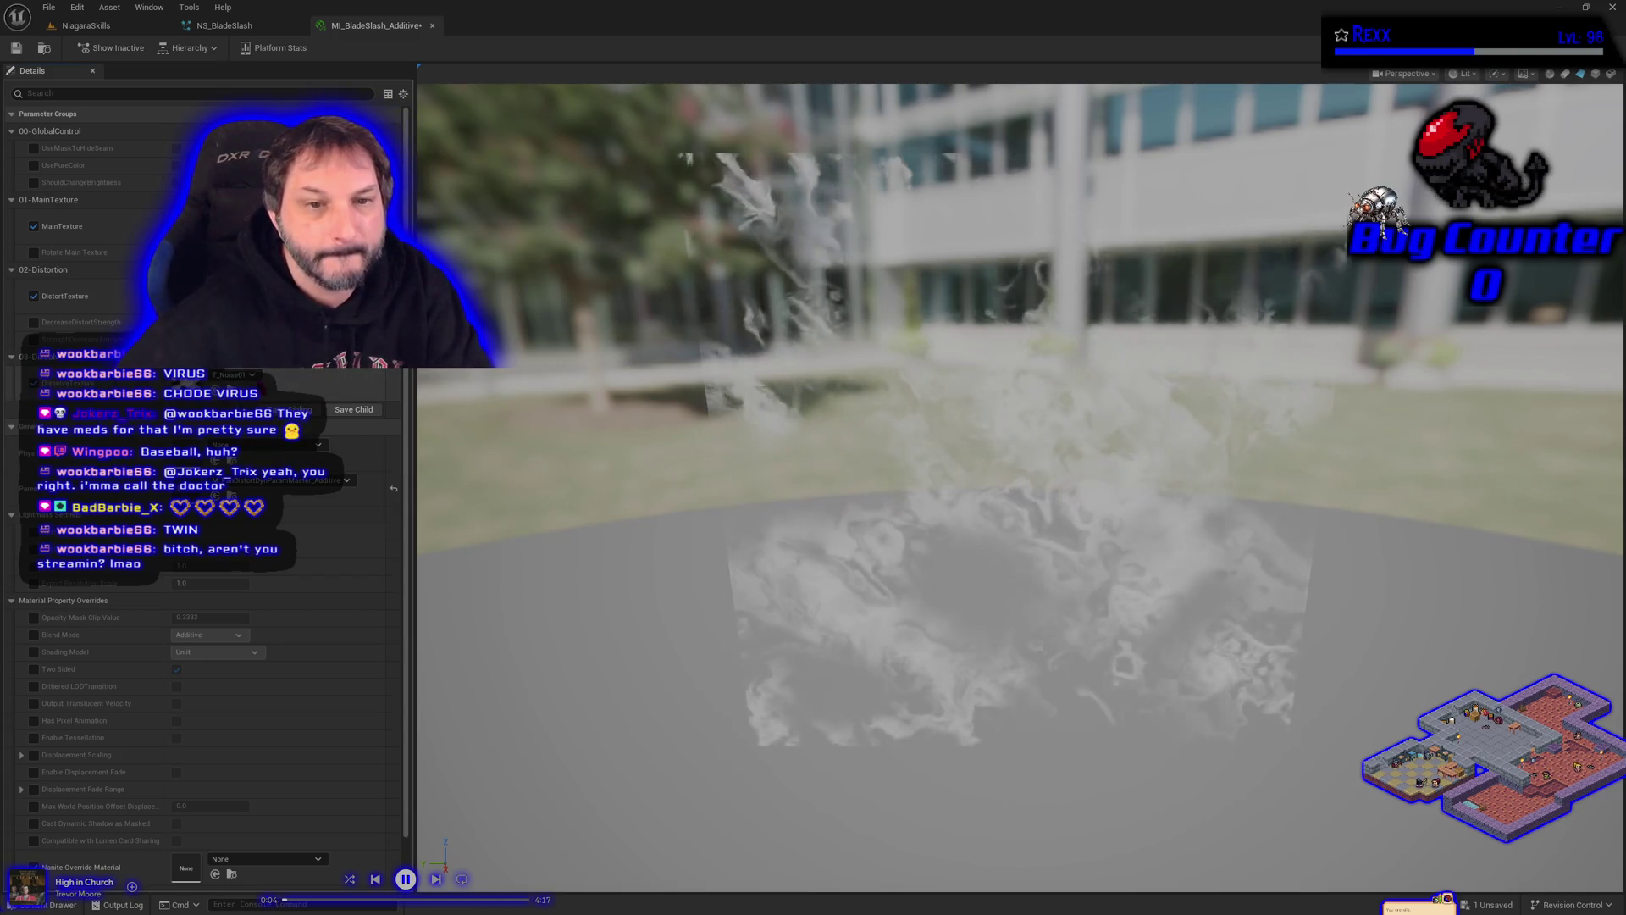
Step: Replace the distortion noise with T_PerlinNoise2 found by searching 'perlin'
left_click(233, 374)
type("per")
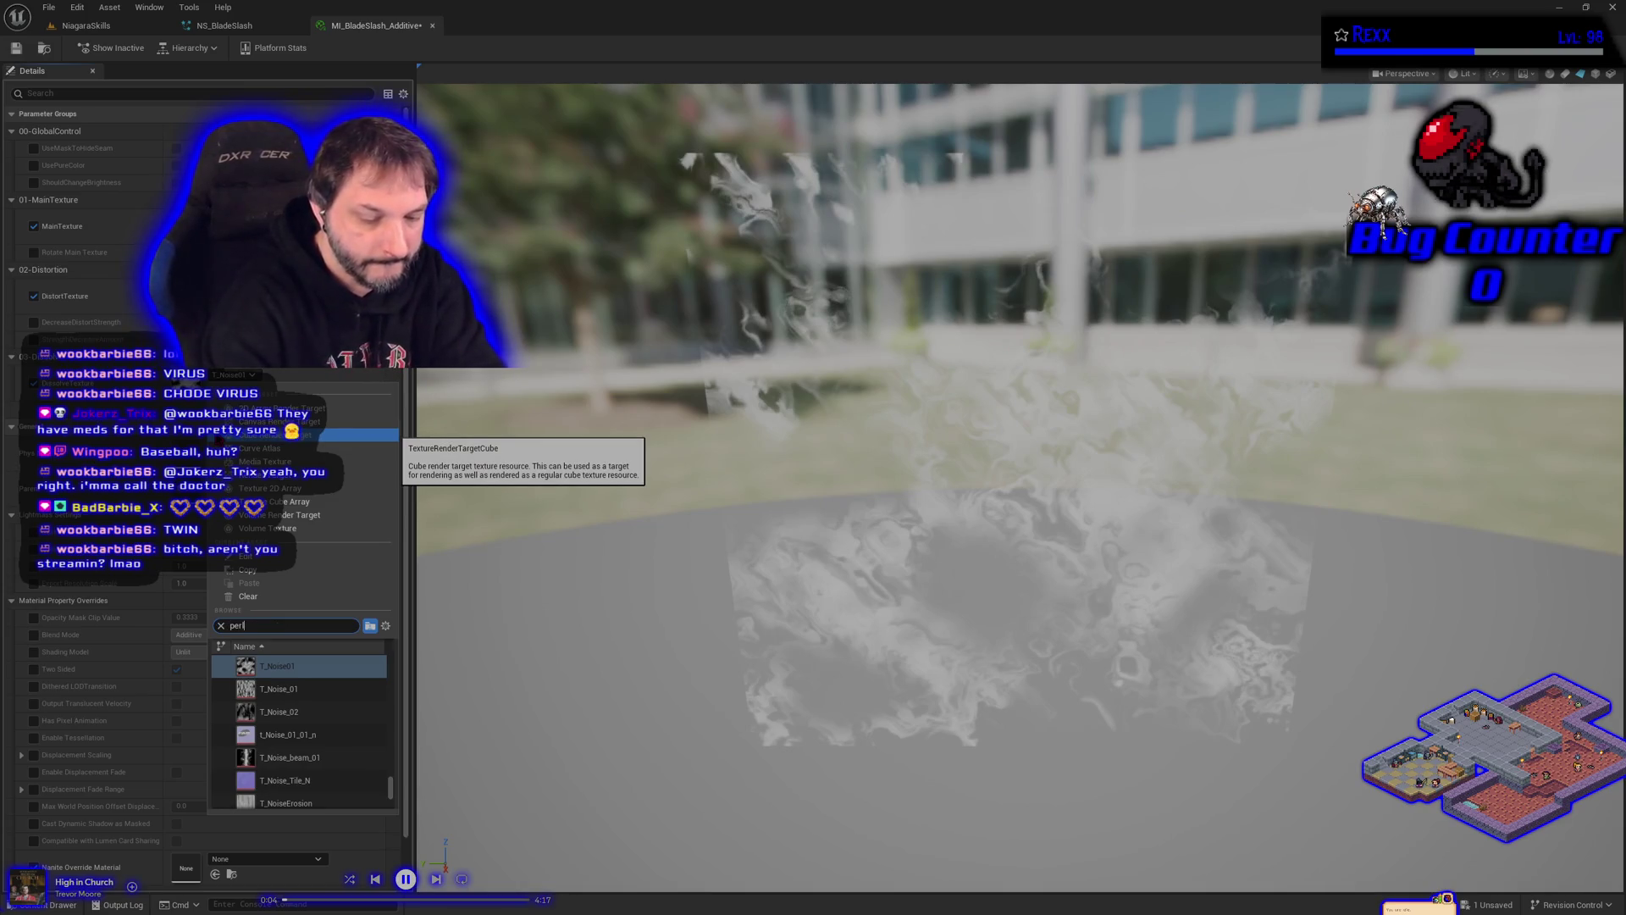
type("lin")
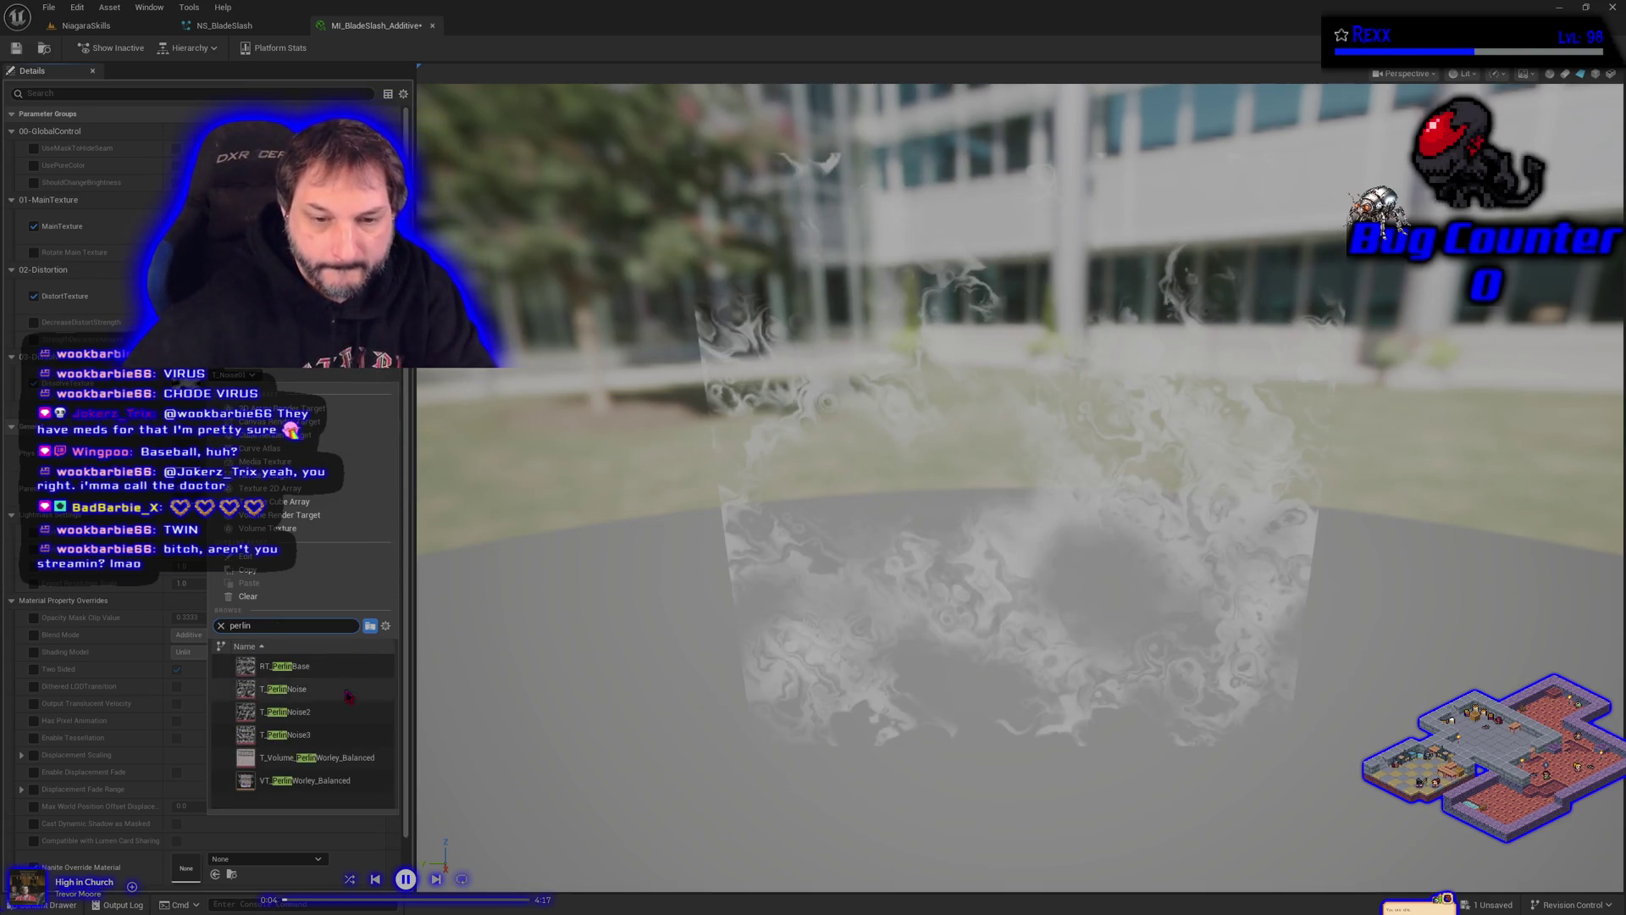
left_click(339, 714)
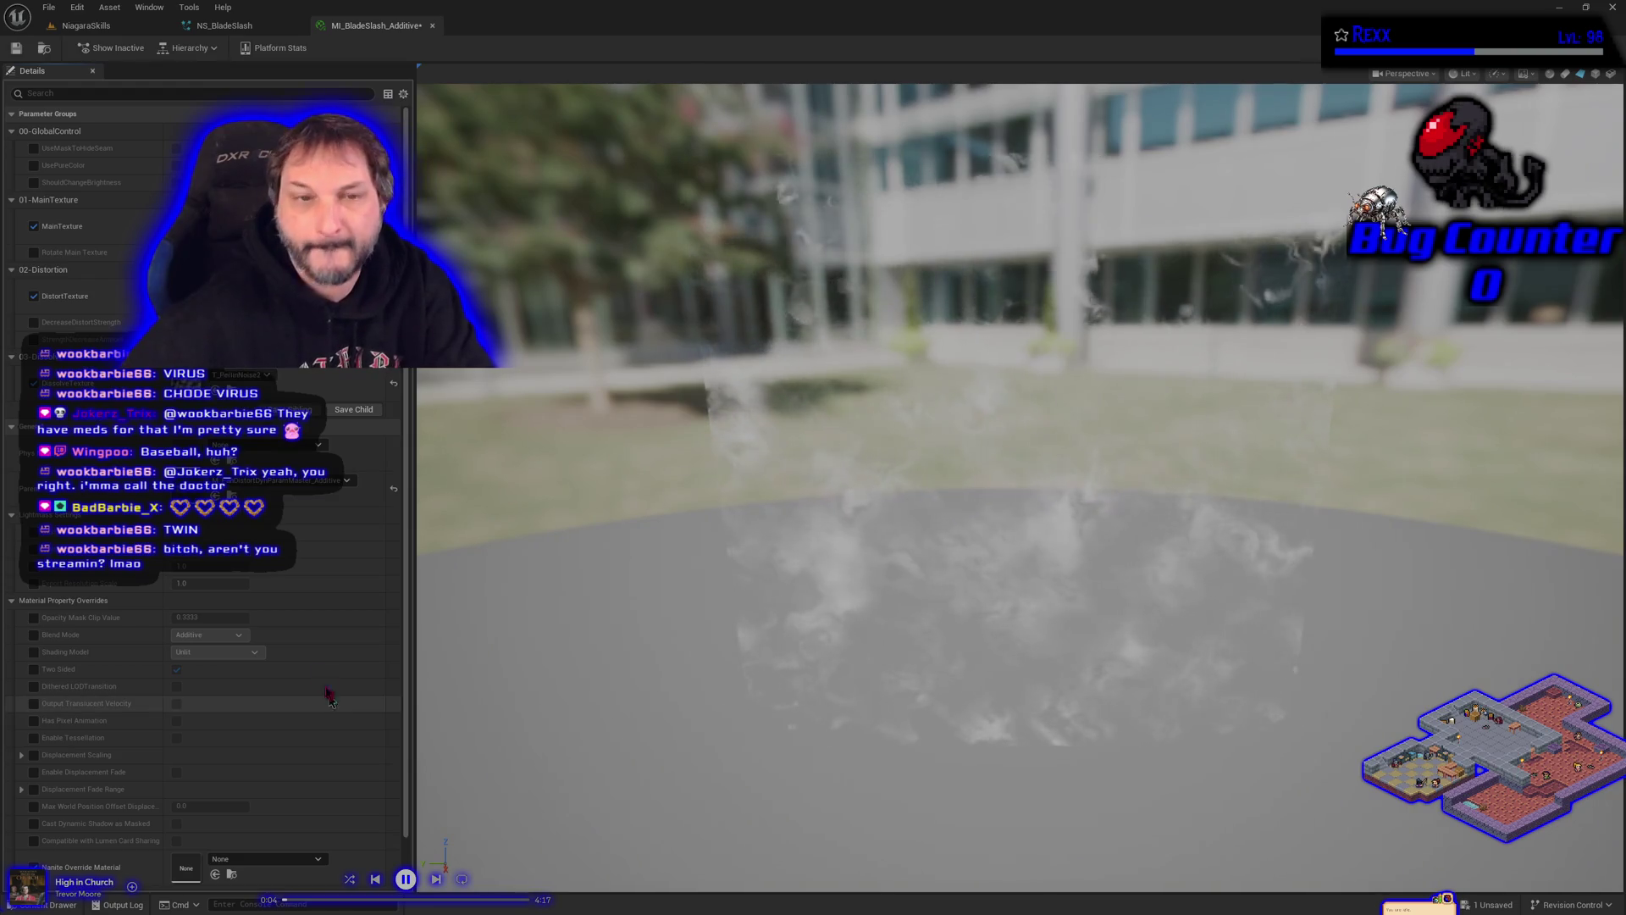
Step: Save MI_BladeSlash_Additive, then bring up a new browser window
left_click(16, 48)
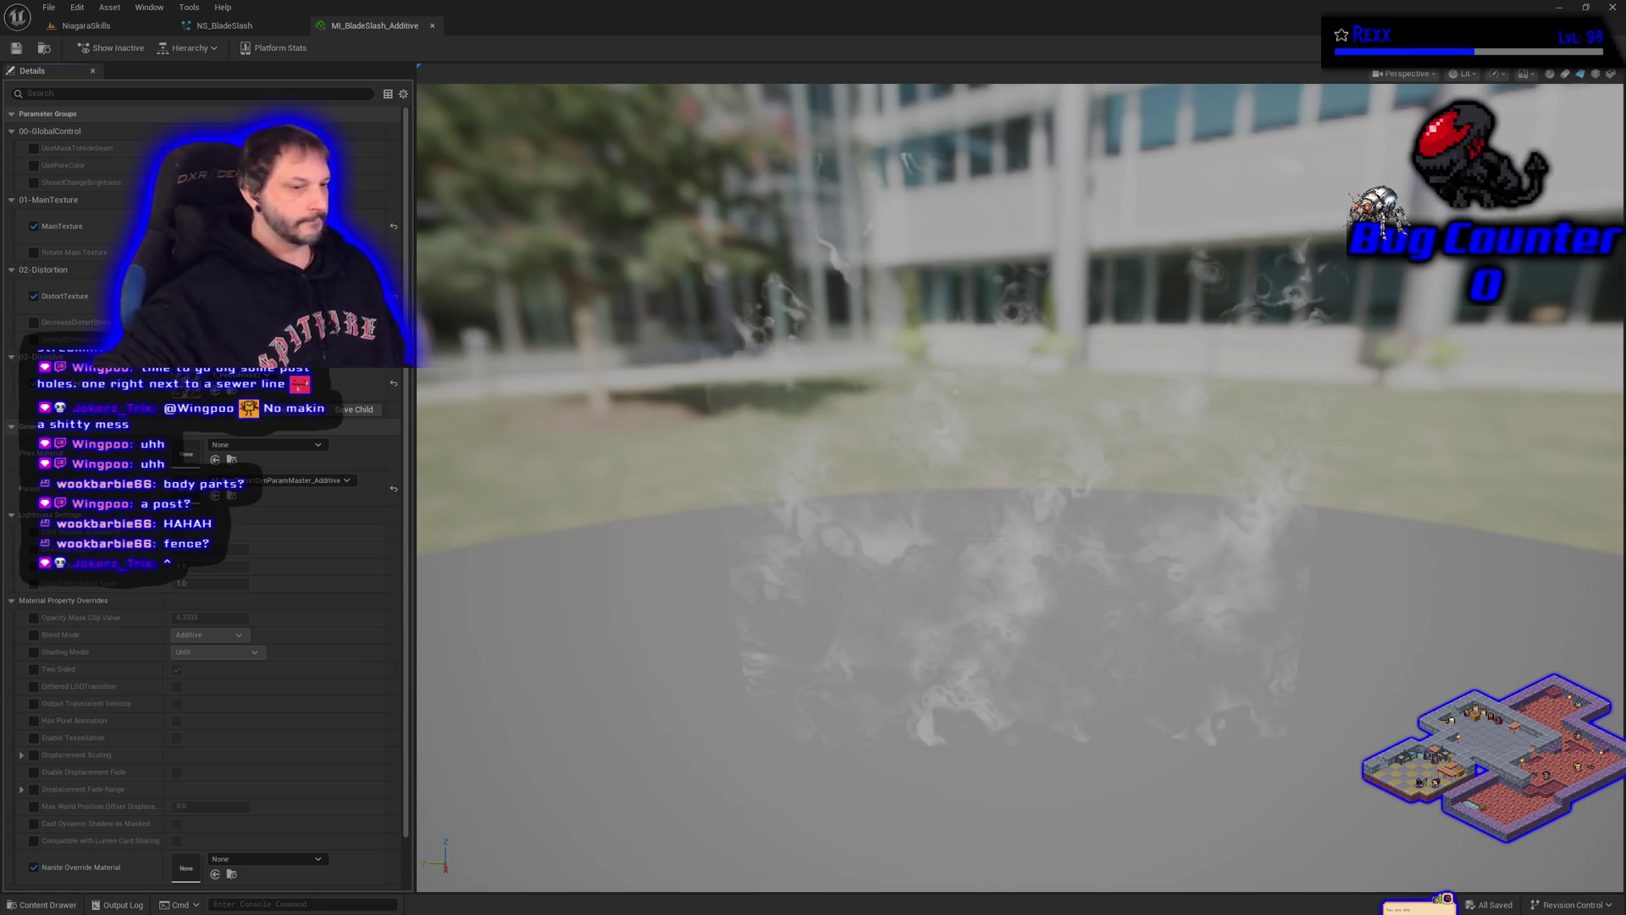
key("super+1")
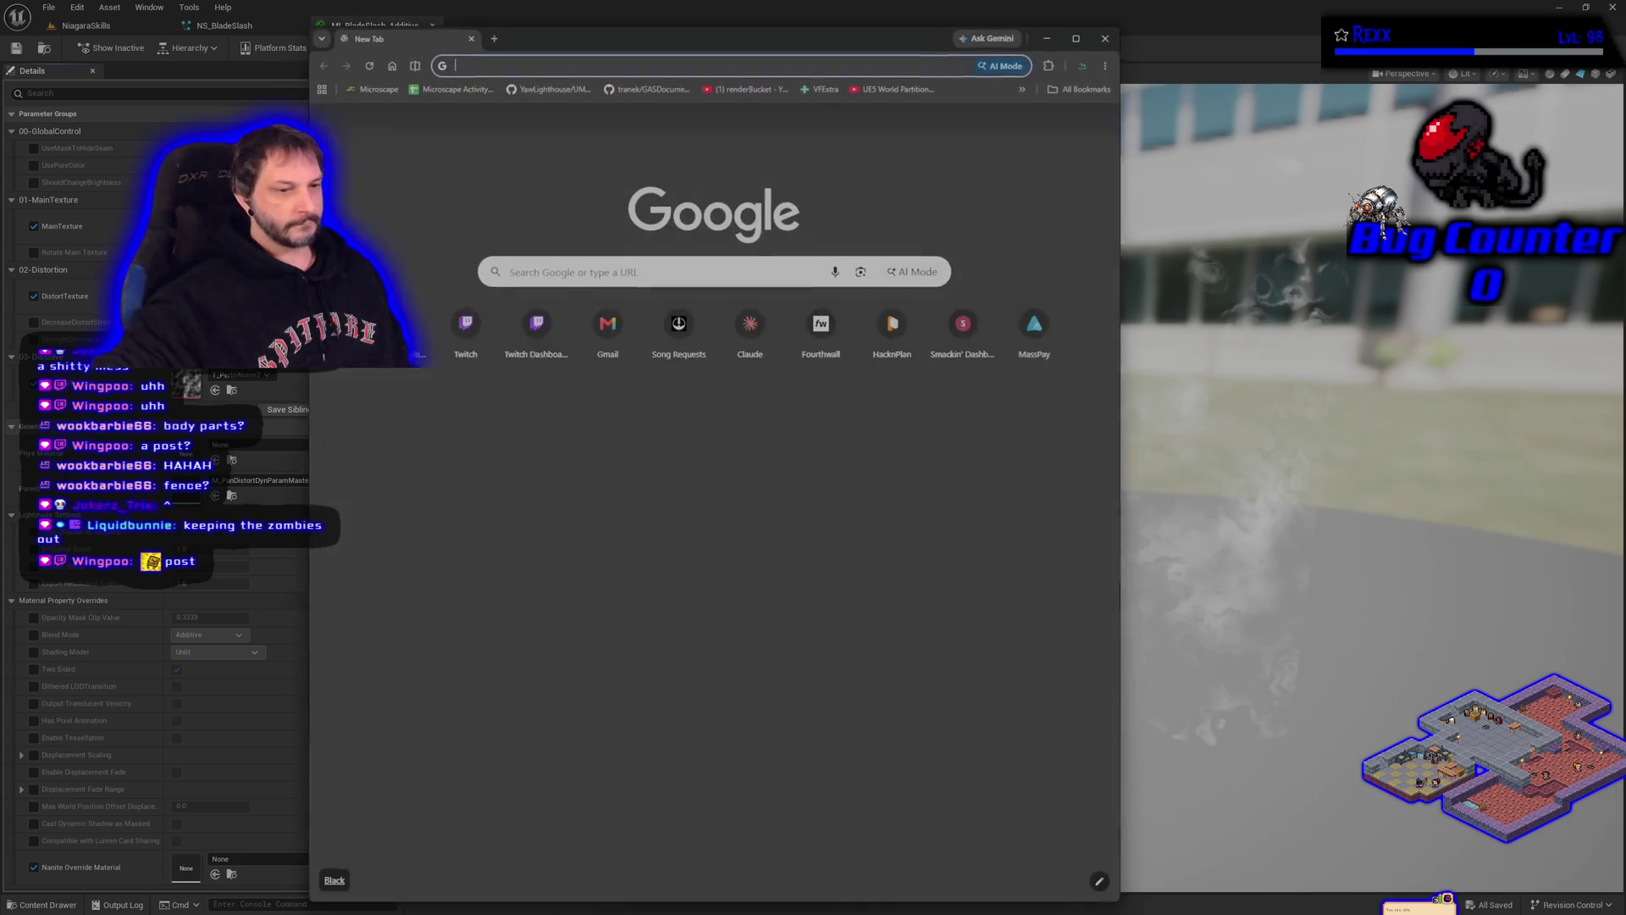
Step: Minimise the Chrome window to return to the material editor
key("super+1")
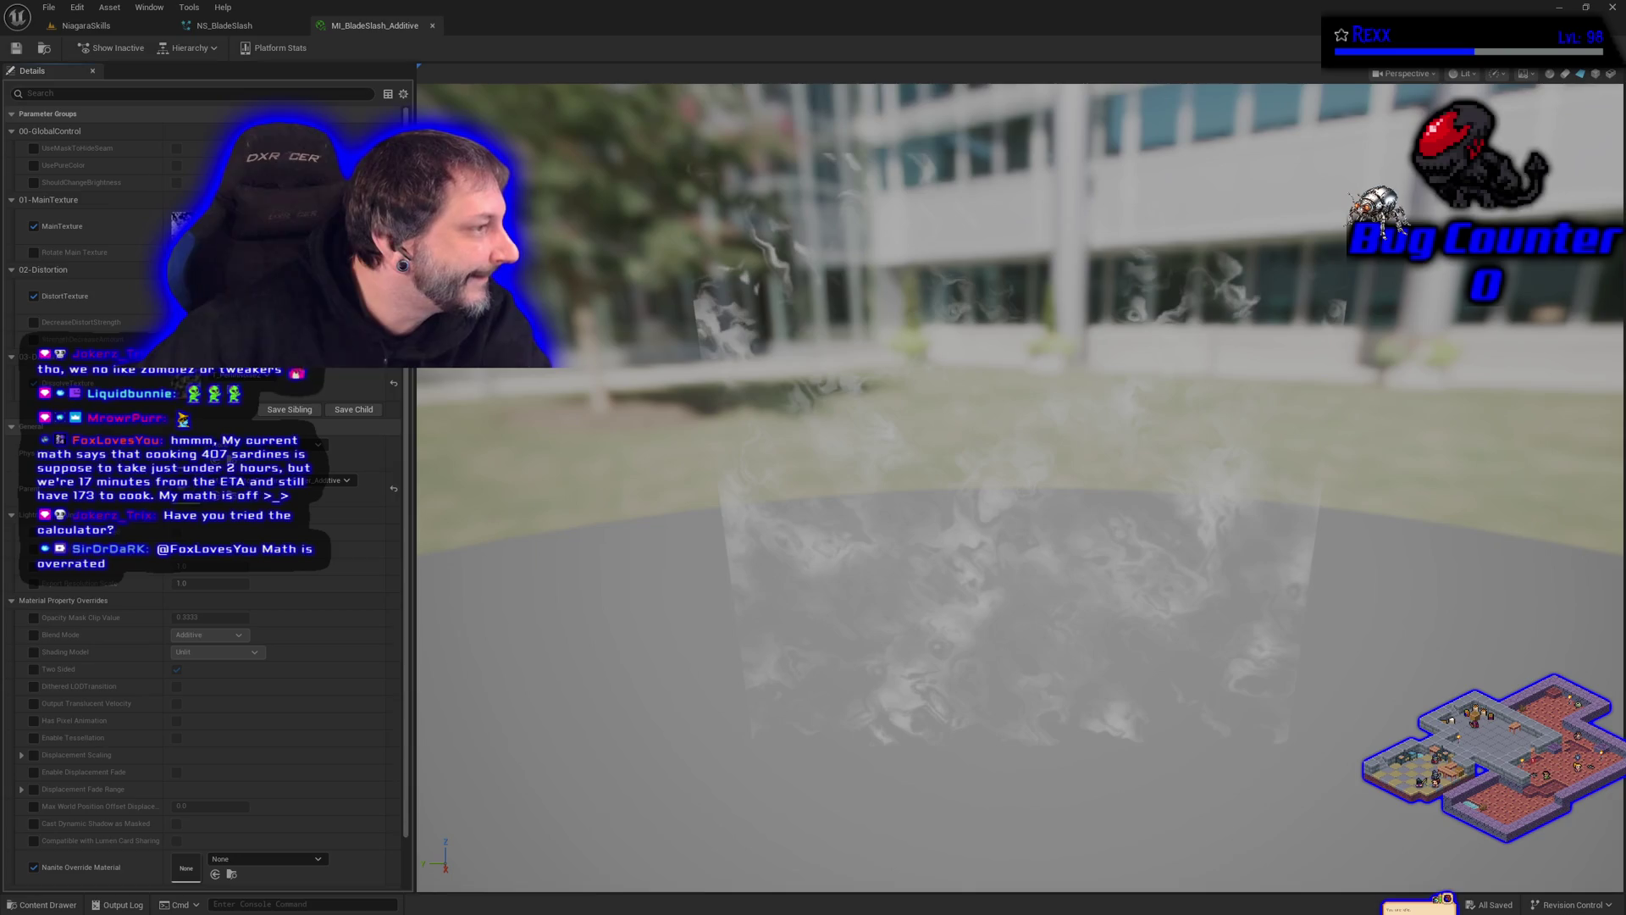
Step: Switch to the NS_BladeSlash system tab
left_click(228, 26)
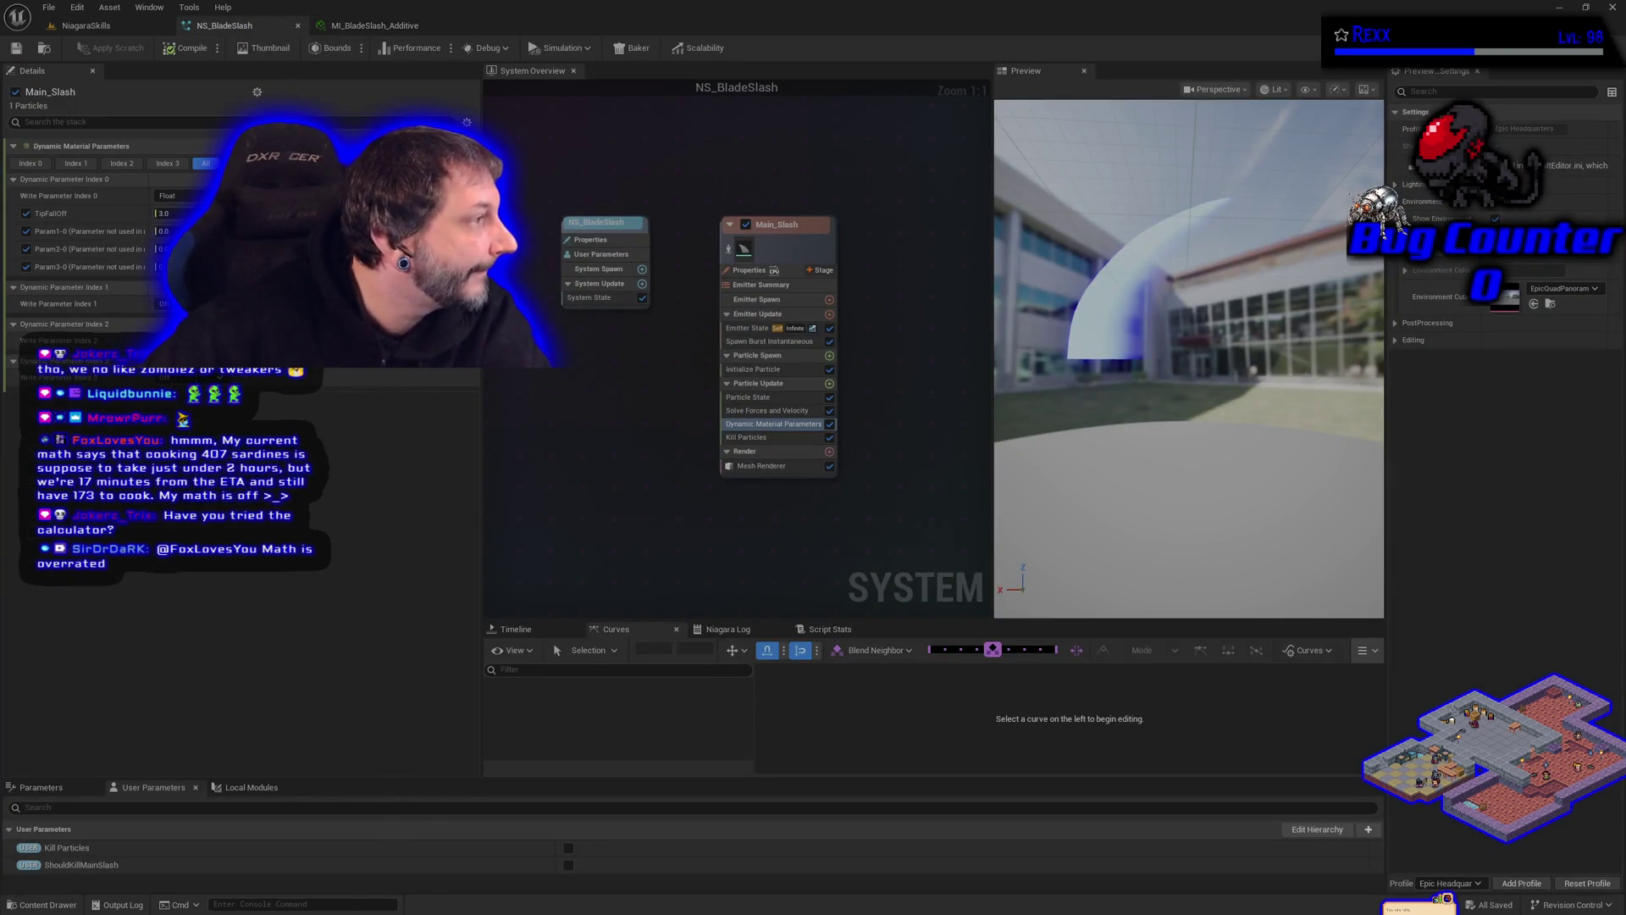
Step: Duplicate the Main_Slash emitter and place the copy beside the original
left_click(49, 7)
key("Escape")
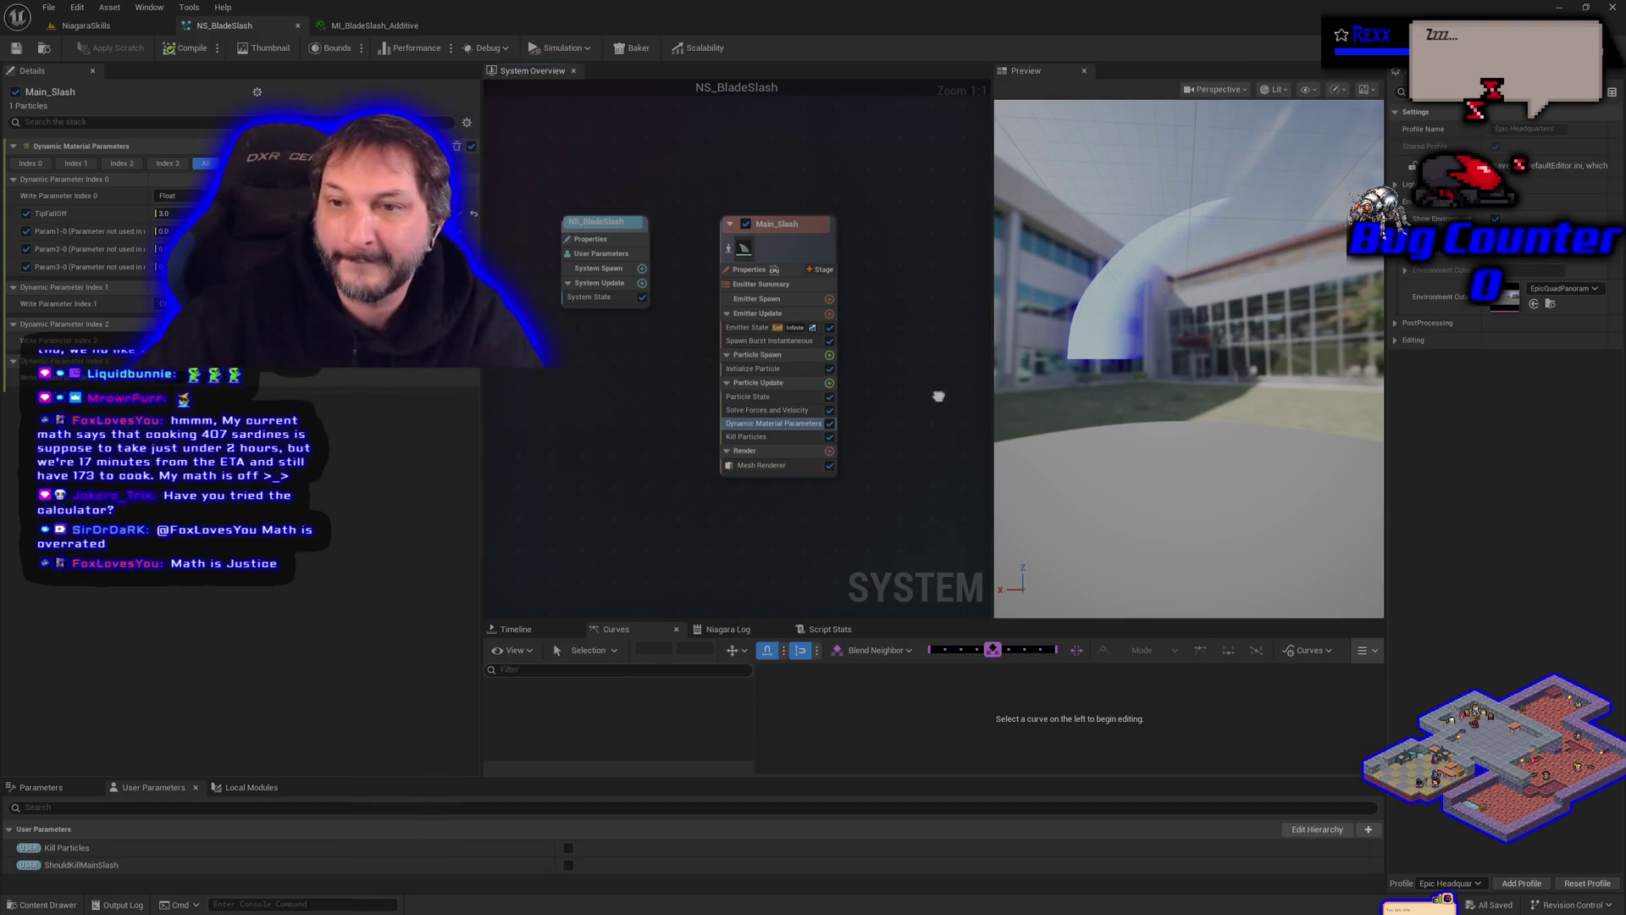
left_click(778, 225)
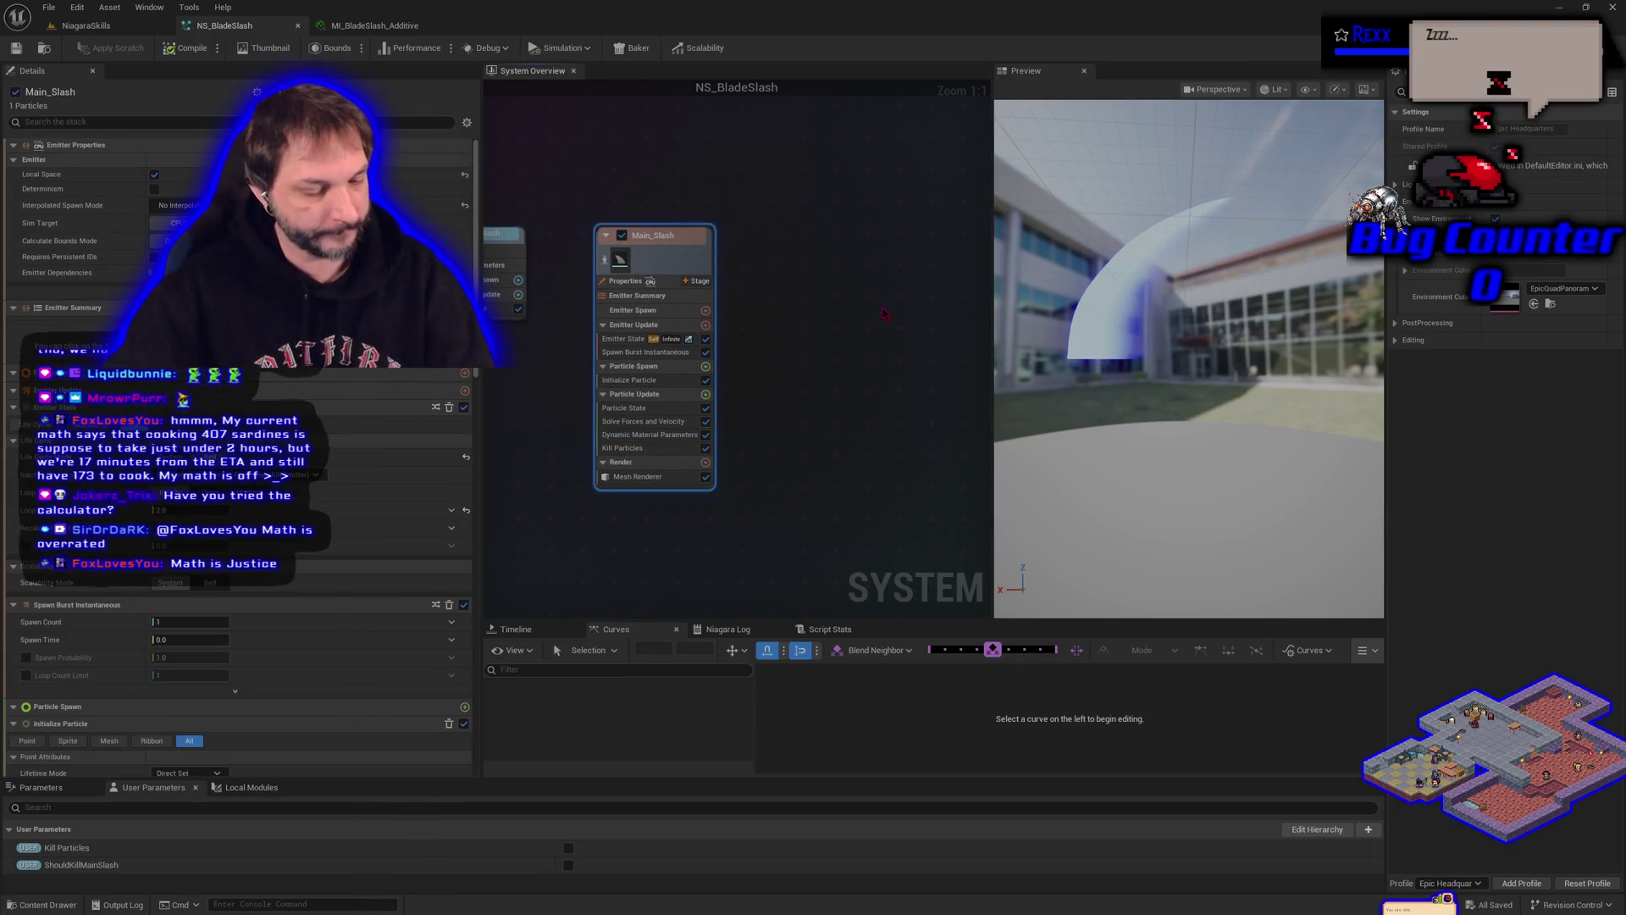
key("ctrl+d")
left_click_drag(849, 291, 839, 251)
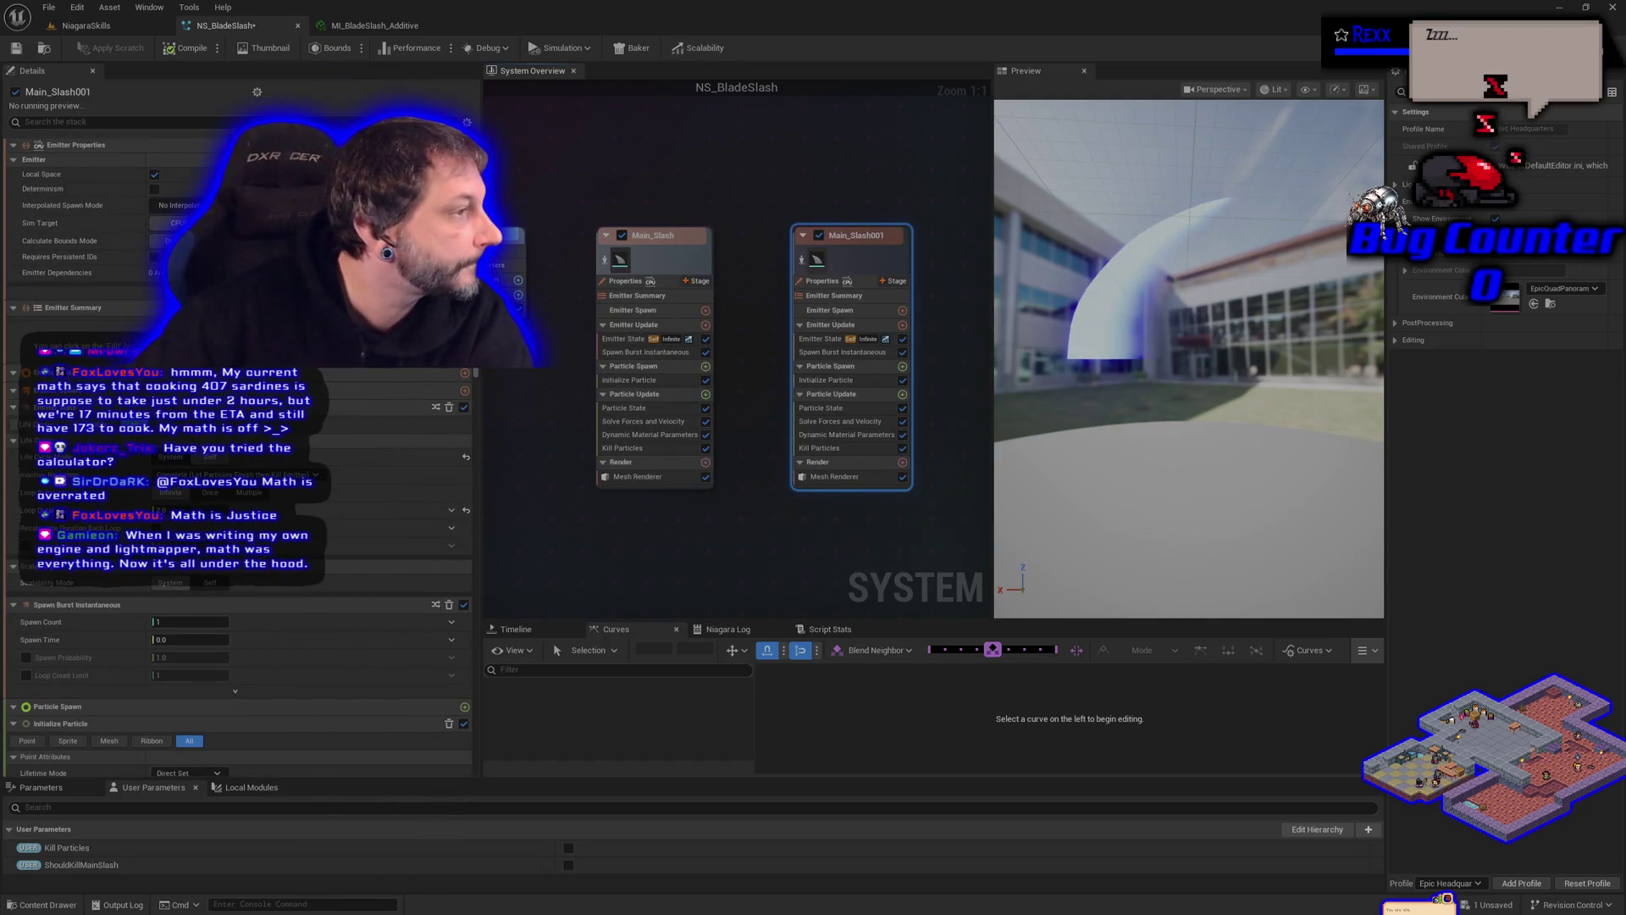
Step: Rename the copy to Main_Slash_Blue_Variation and save the system
double_click(856, 235)
key("End")
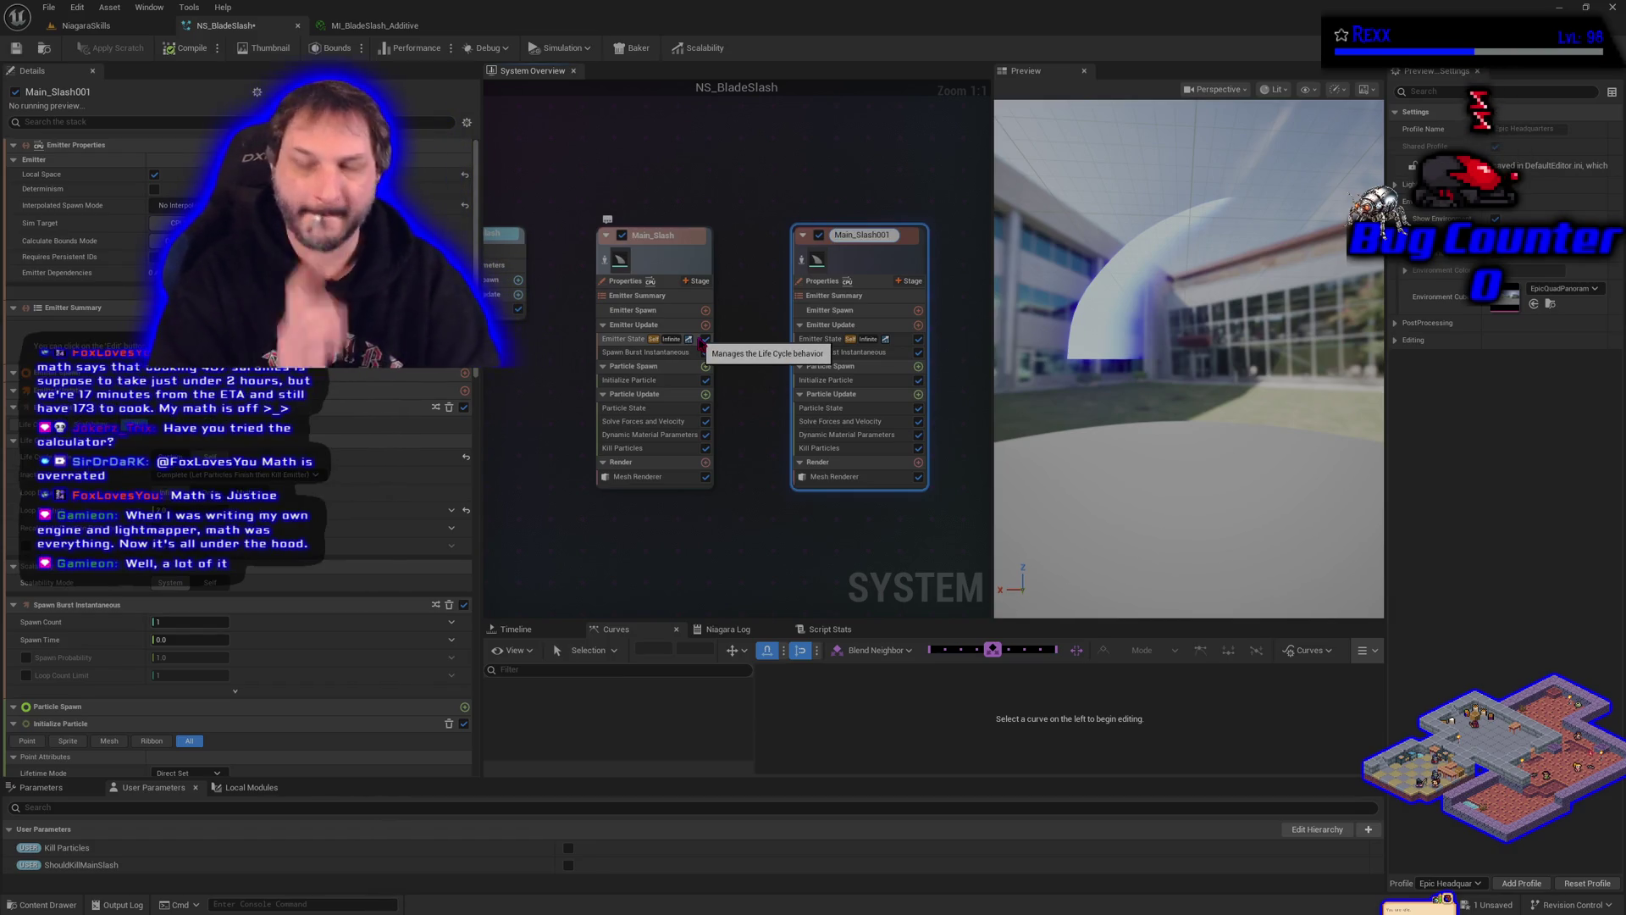
key("BackSpace")
key("BackSpace")
key("BackSpace")
type("Blue Variation")
key("Return")
key("ctrl+s")
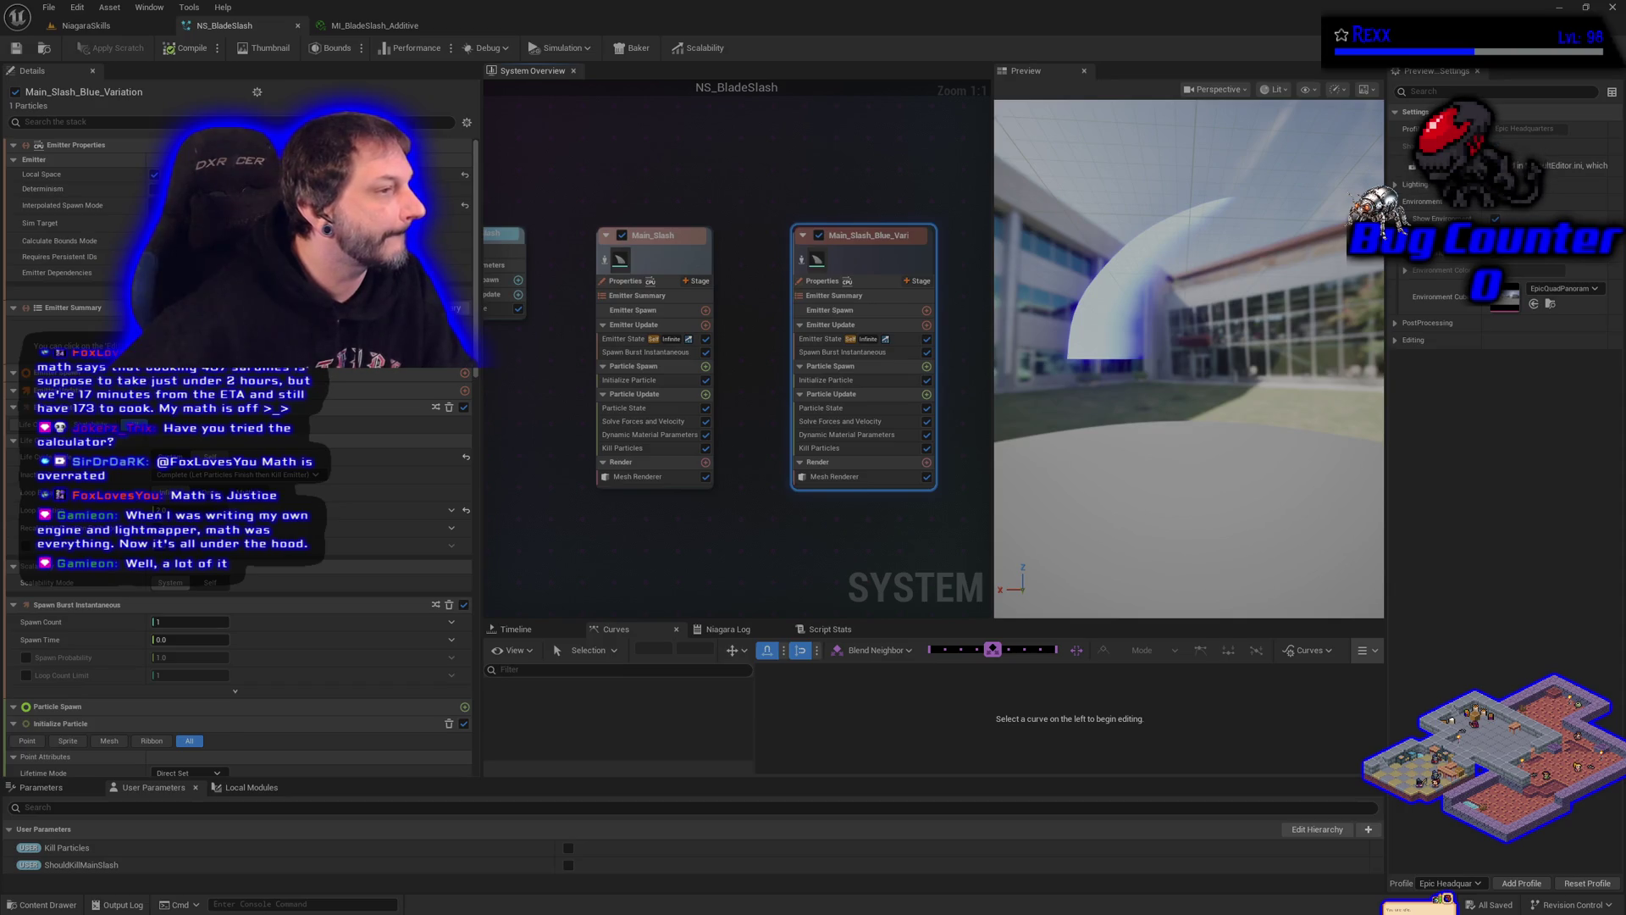
Step: Override the Blue Variation mesh renderer's material with MI_BladeSlash_Additive
left_click(846, 477)
left_click(280, 393)
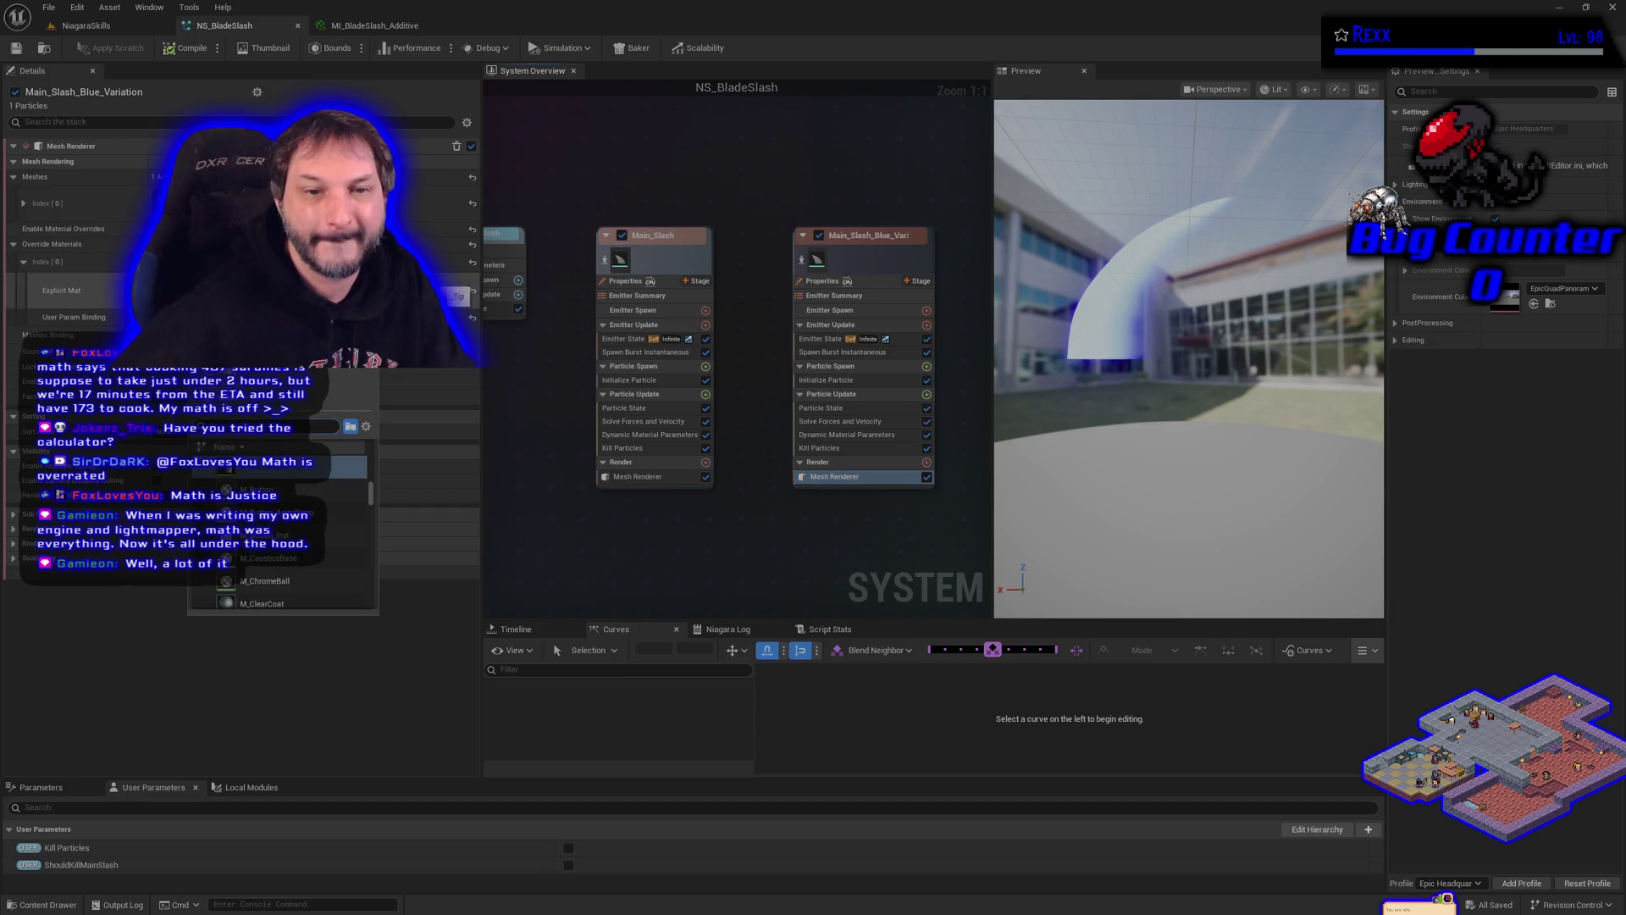
scroll(322, 574, "up", 1)
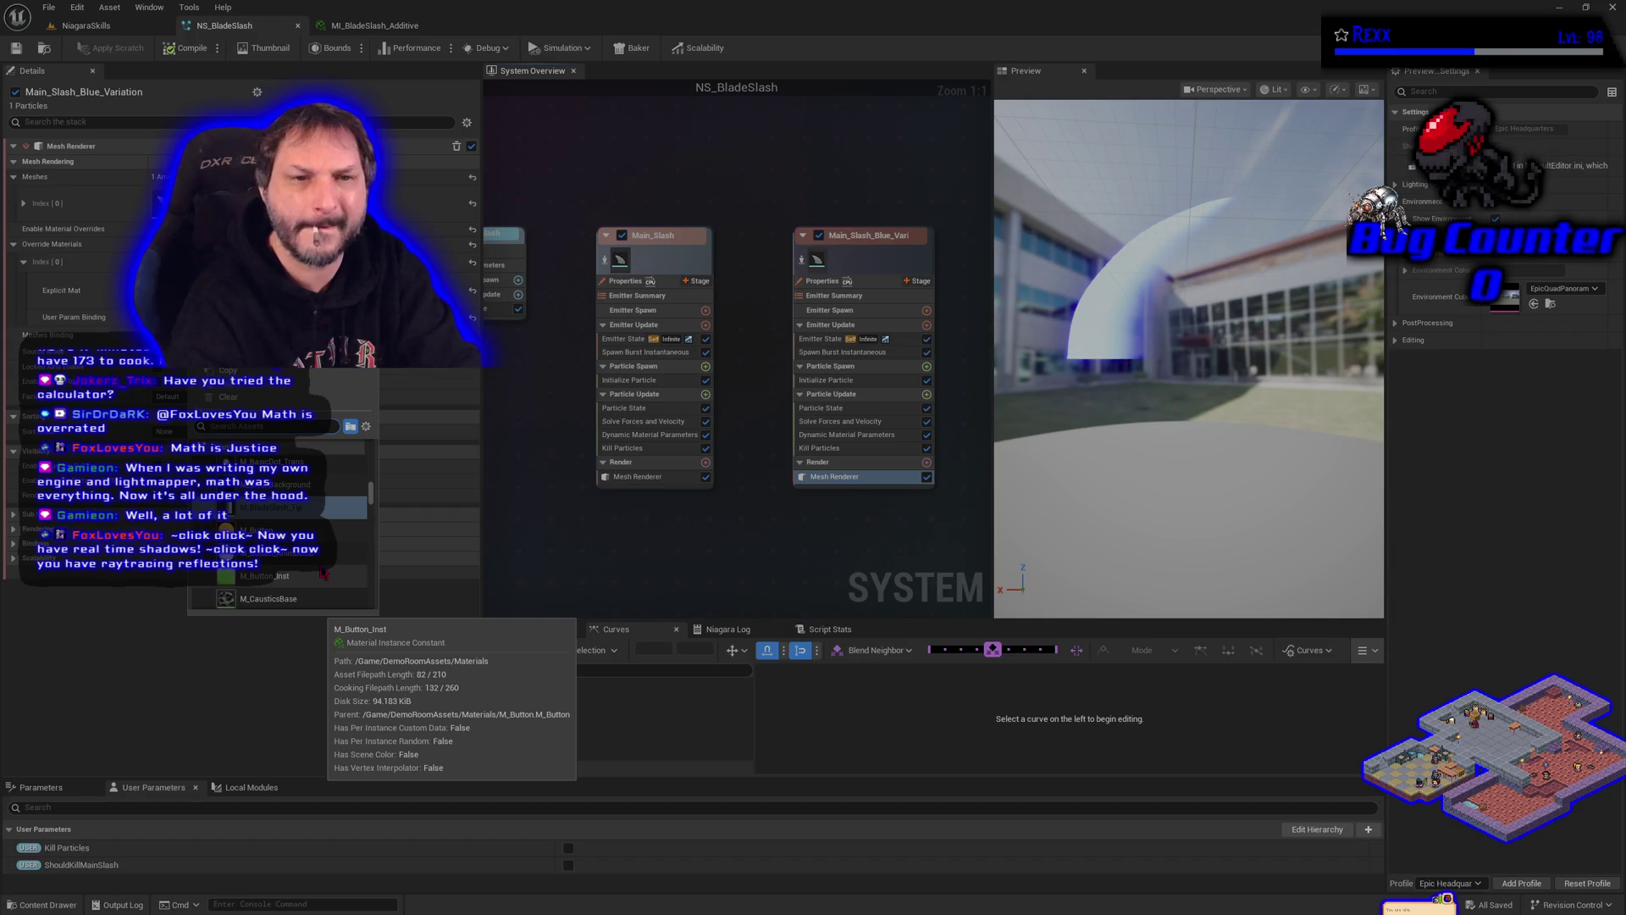
type("mi_blade")
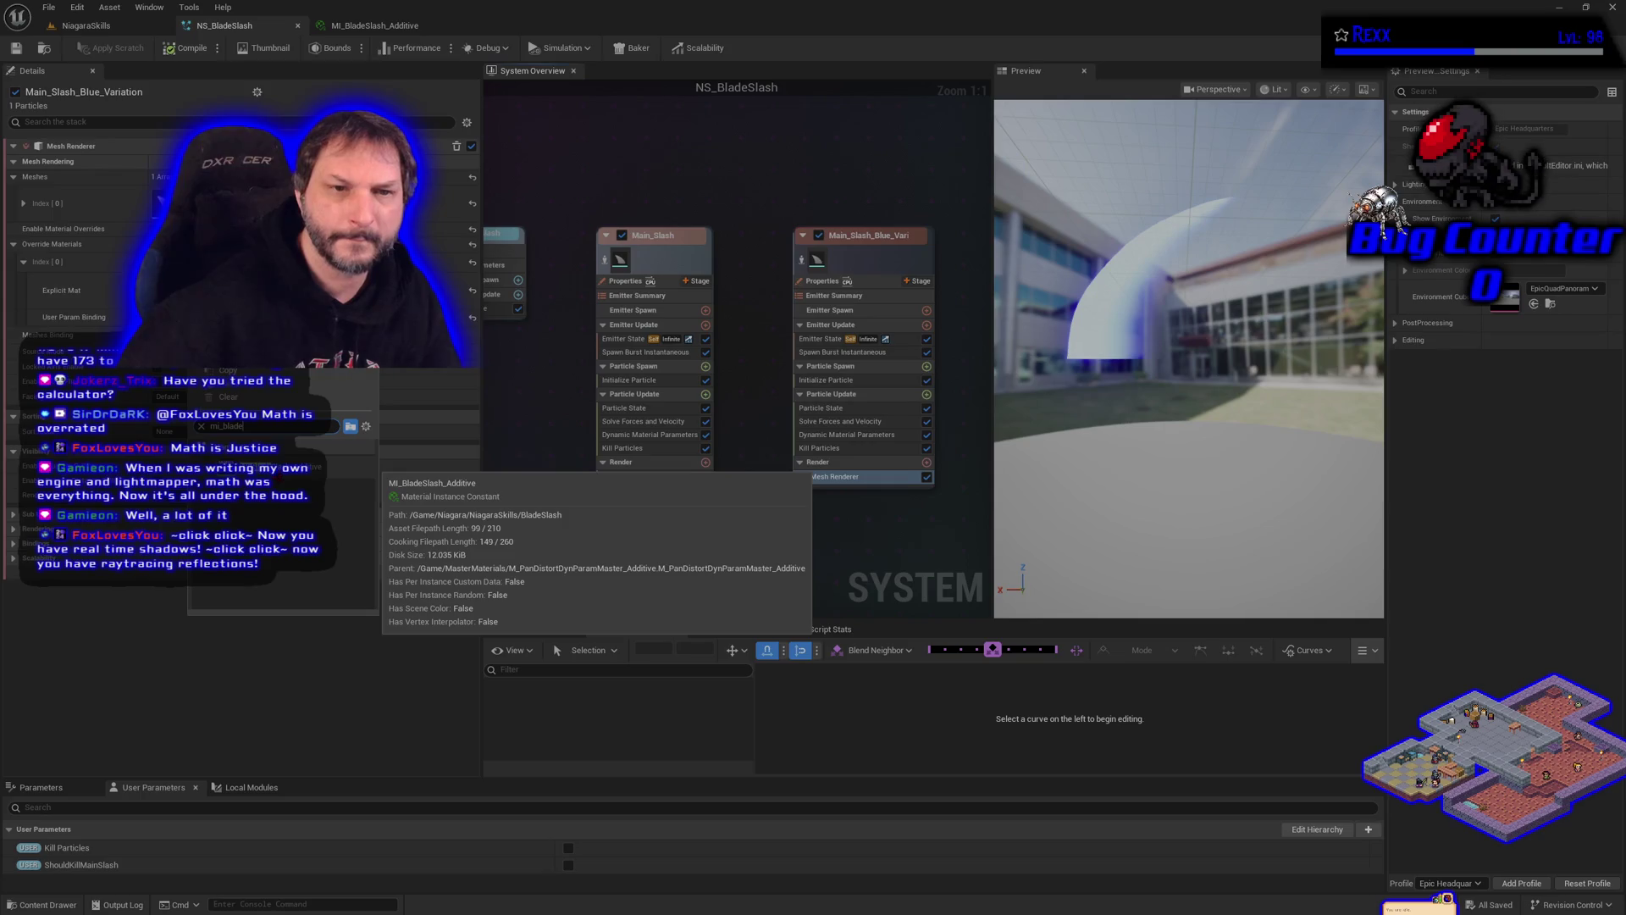
left_click(326, 468)
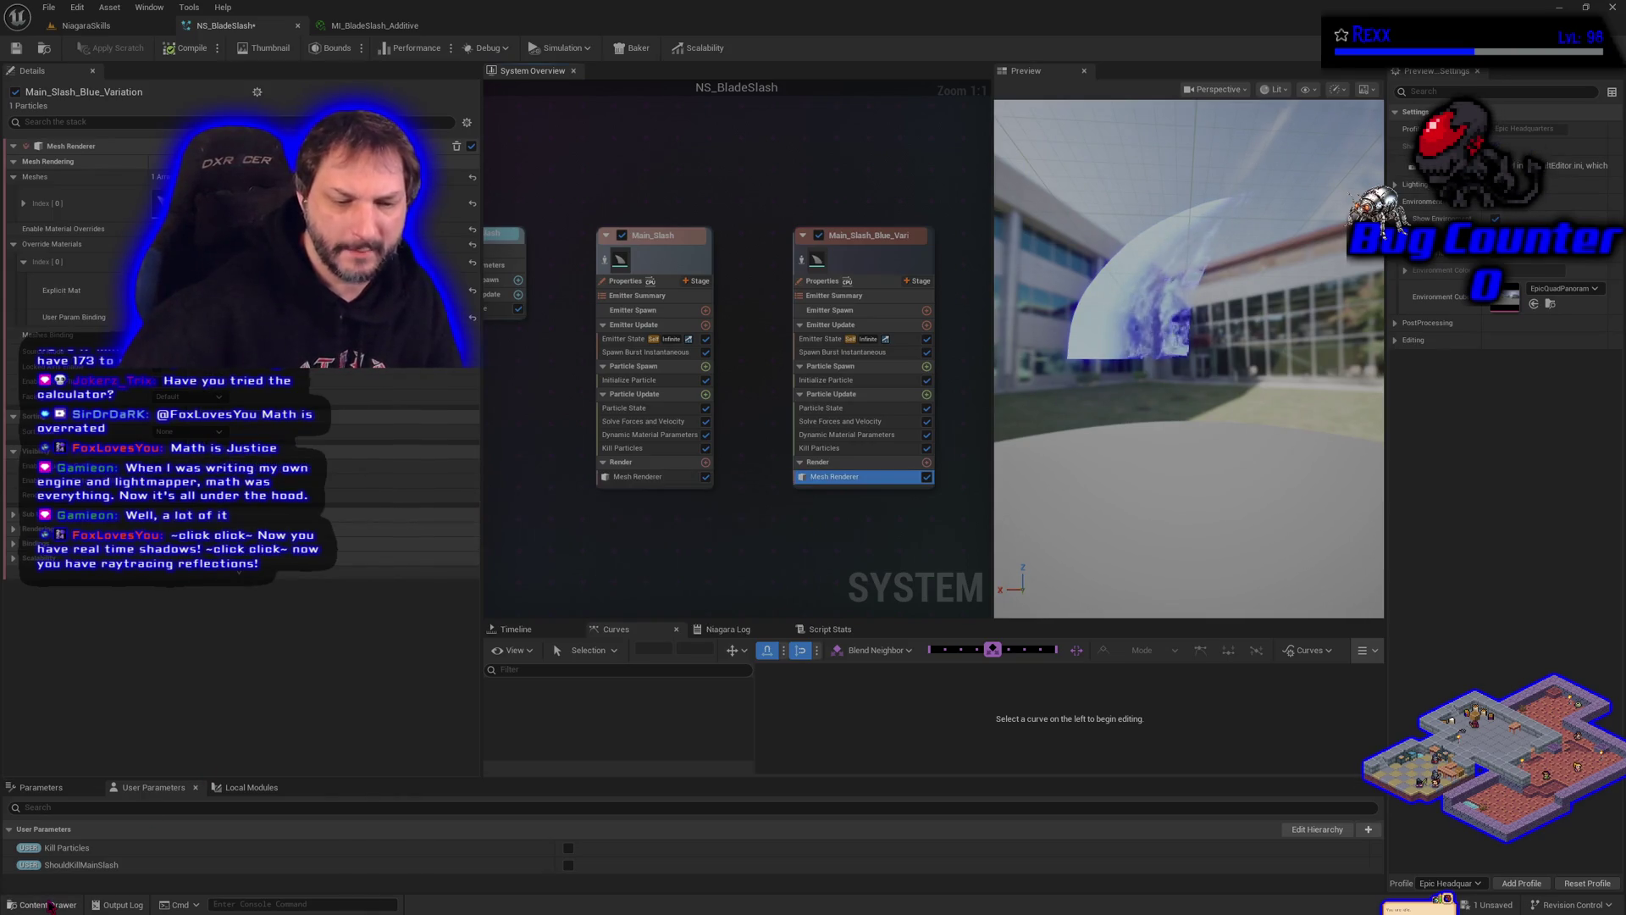
Step: Look at the M_BladeSlash_Tip material in the BladeSlash folder of the Content Drawer
left_click(48, 905)
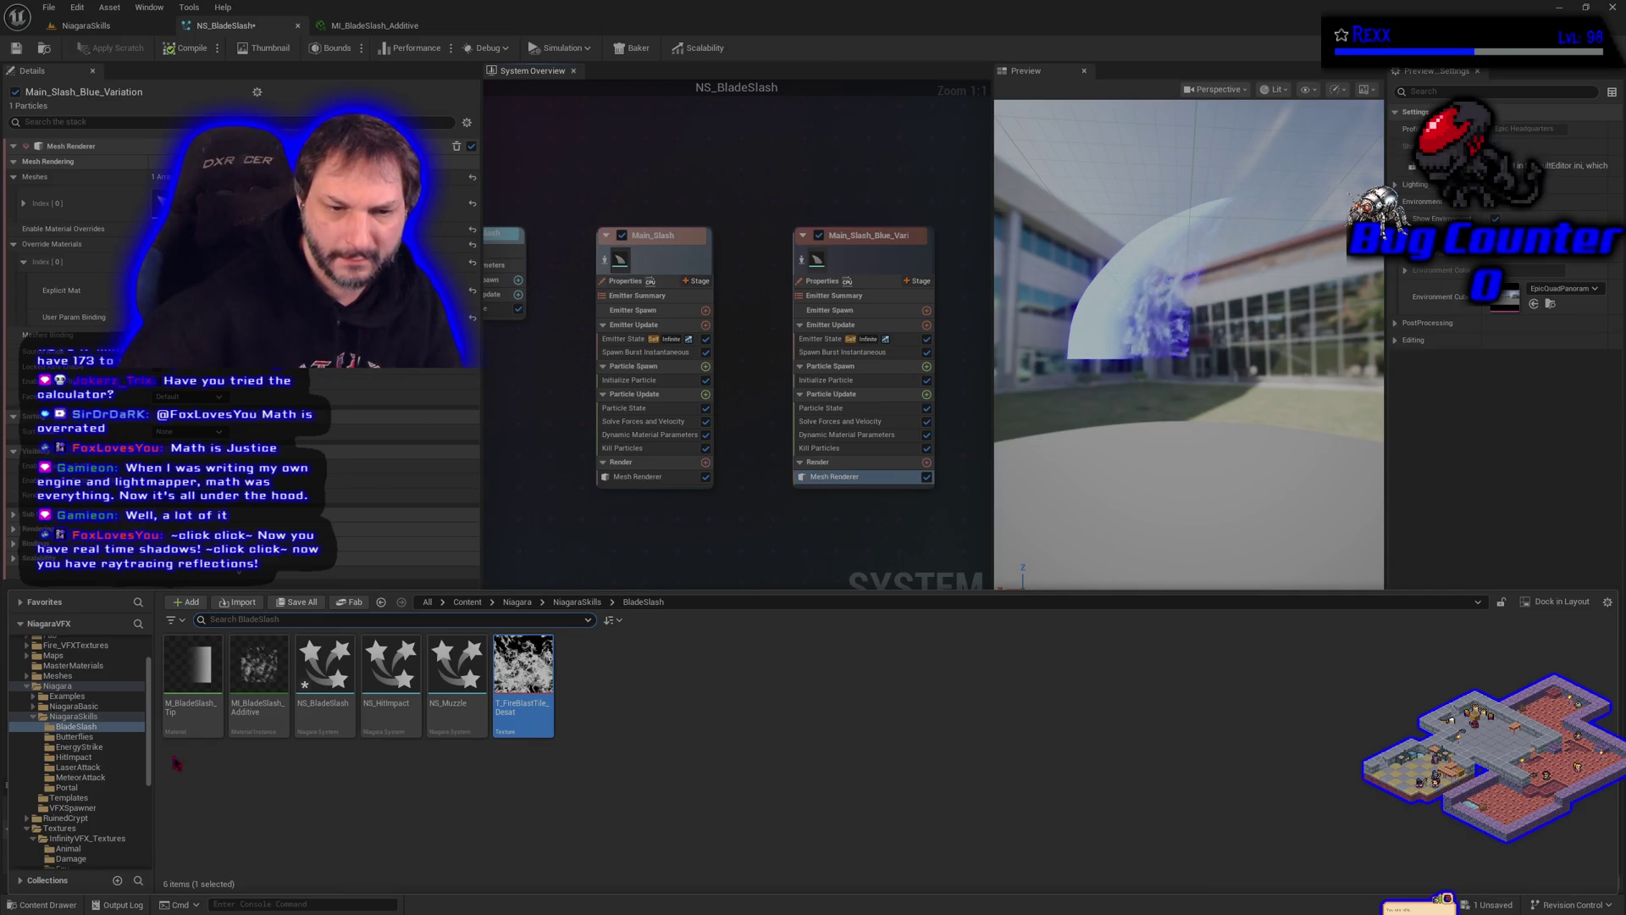
left_click(190, 725)
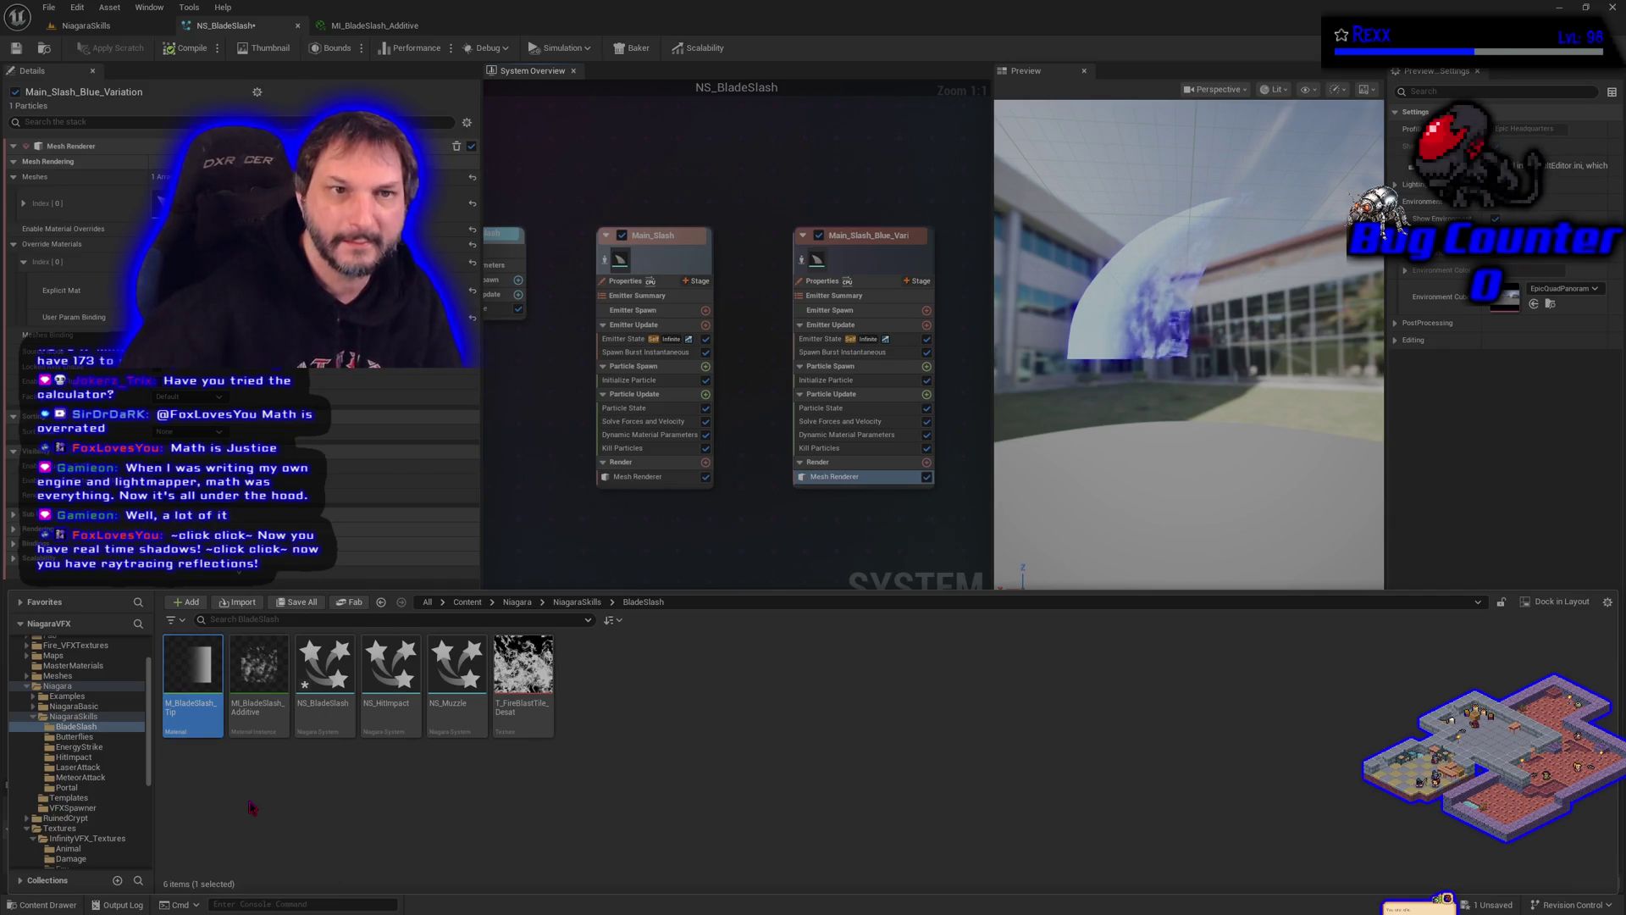
left_click(144, 63)
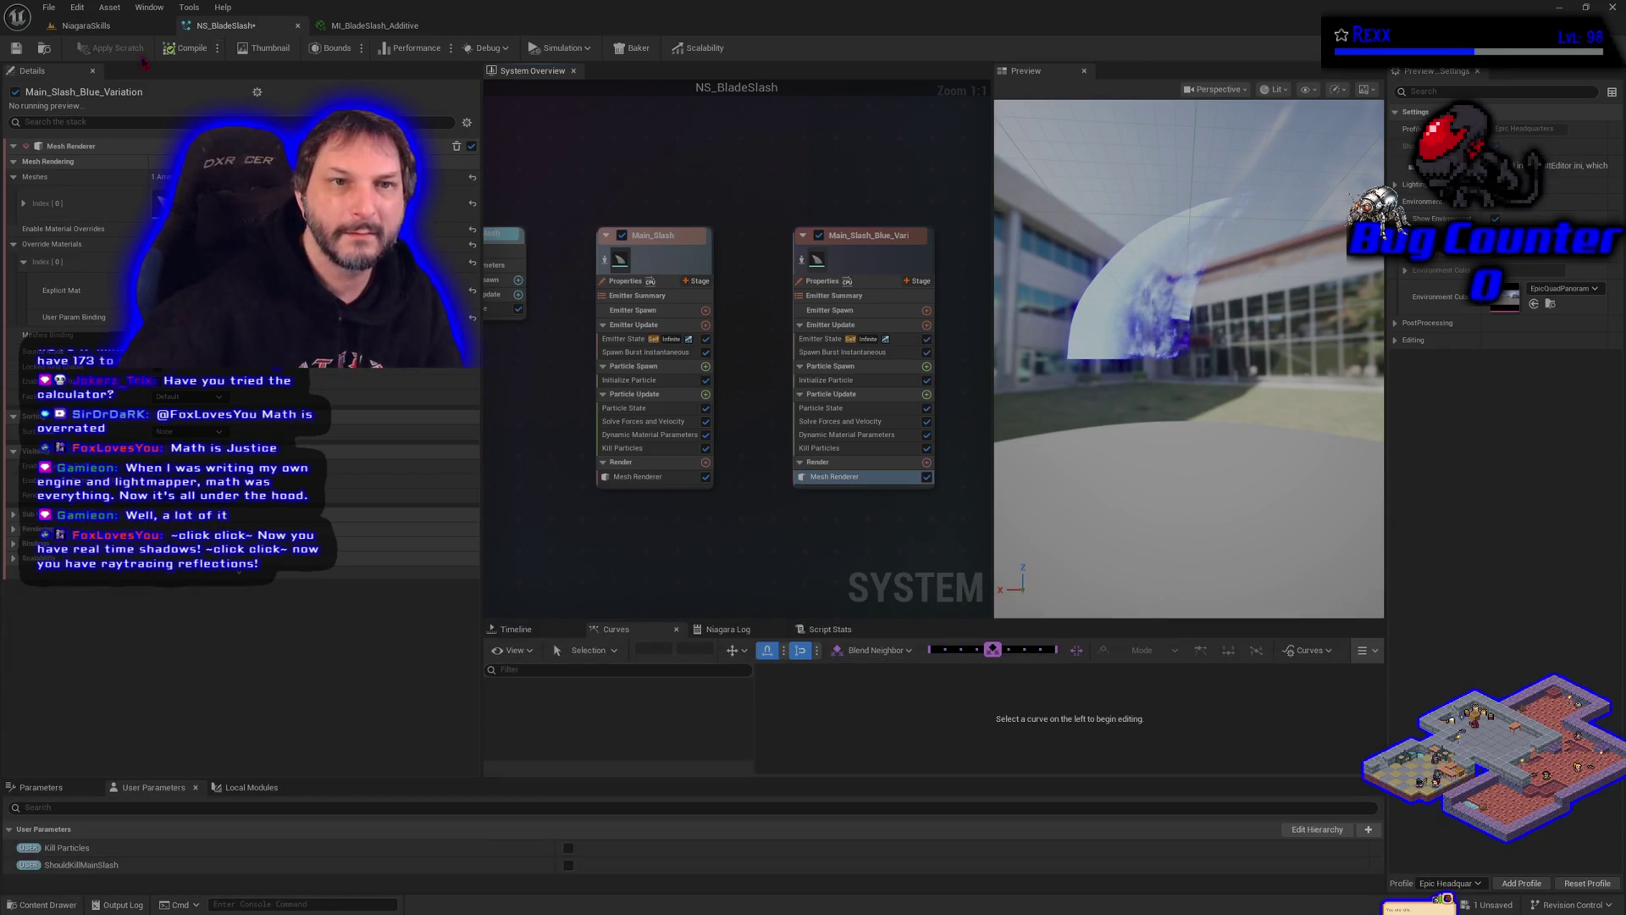
Step: Save NS_BladeSlash, then preview only the Blue Variation emitter
left_click(15, 48)
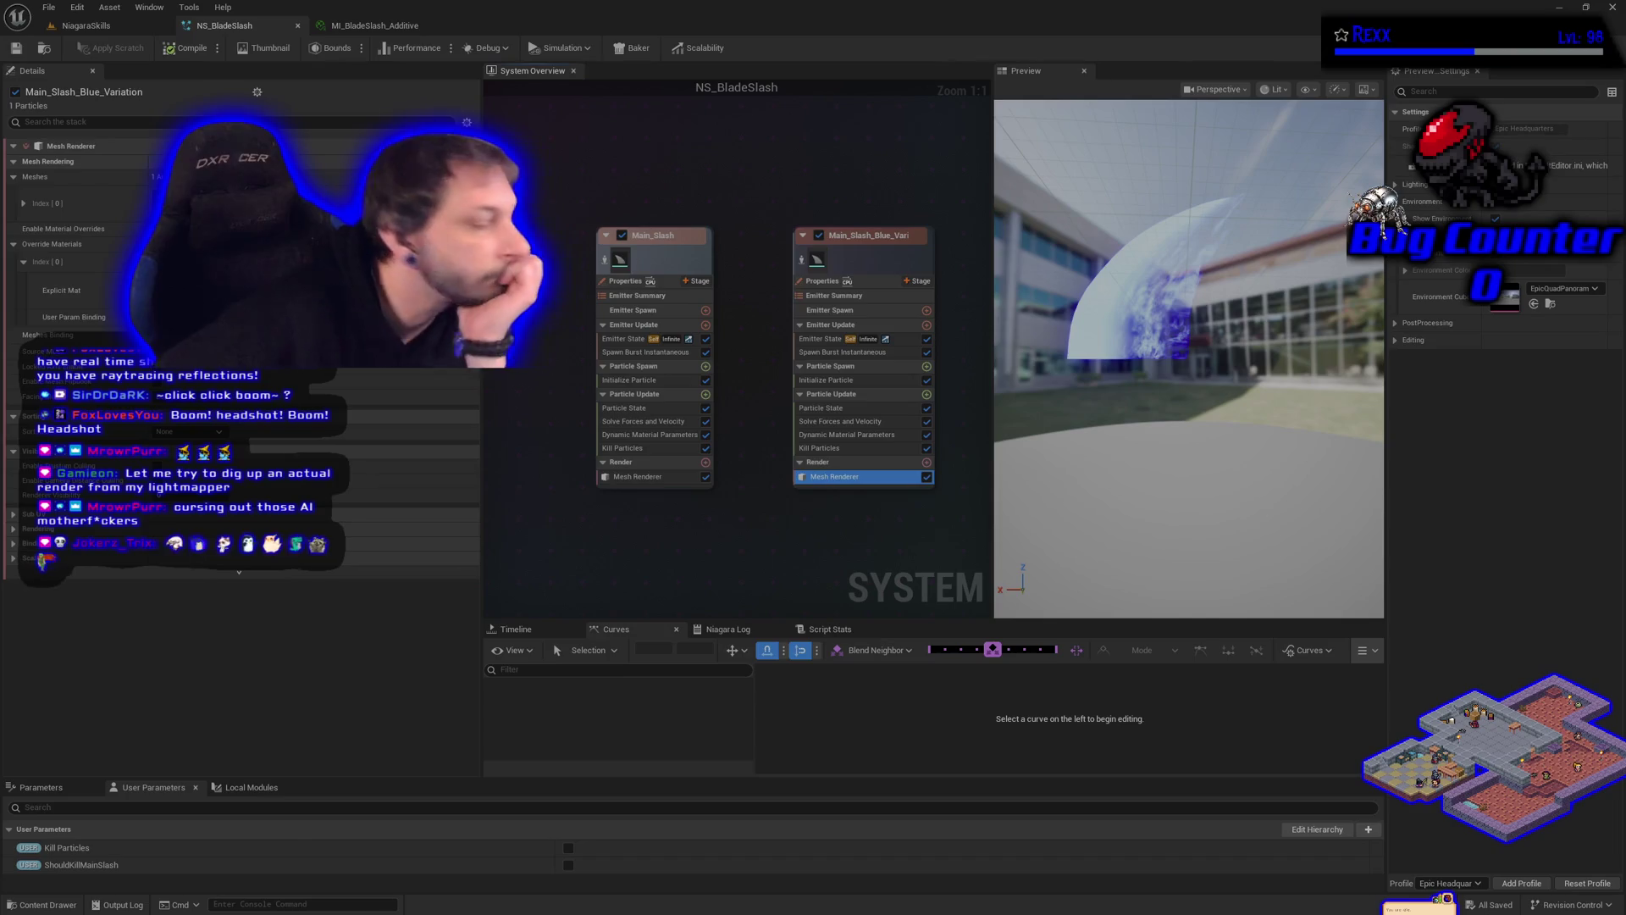
left_click(801, 260)
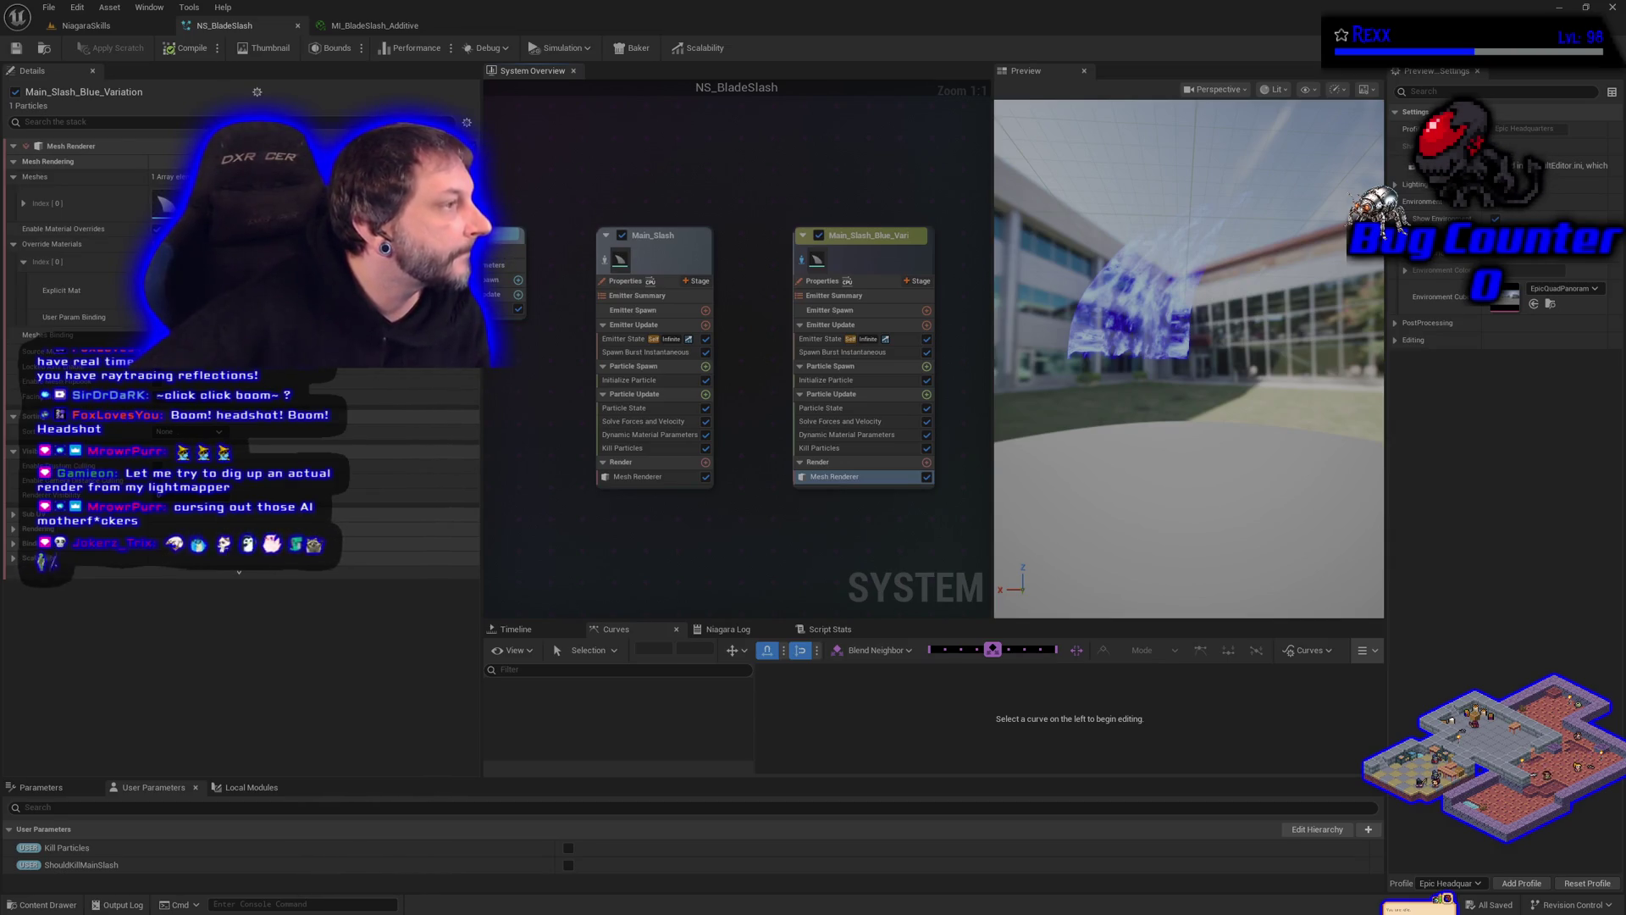
Step: In MI_BladeSlash_Additive, enable UseMaskToHideSeam, set DiamonMaskFalloff to 1.1, and save
left_click(374, 25)
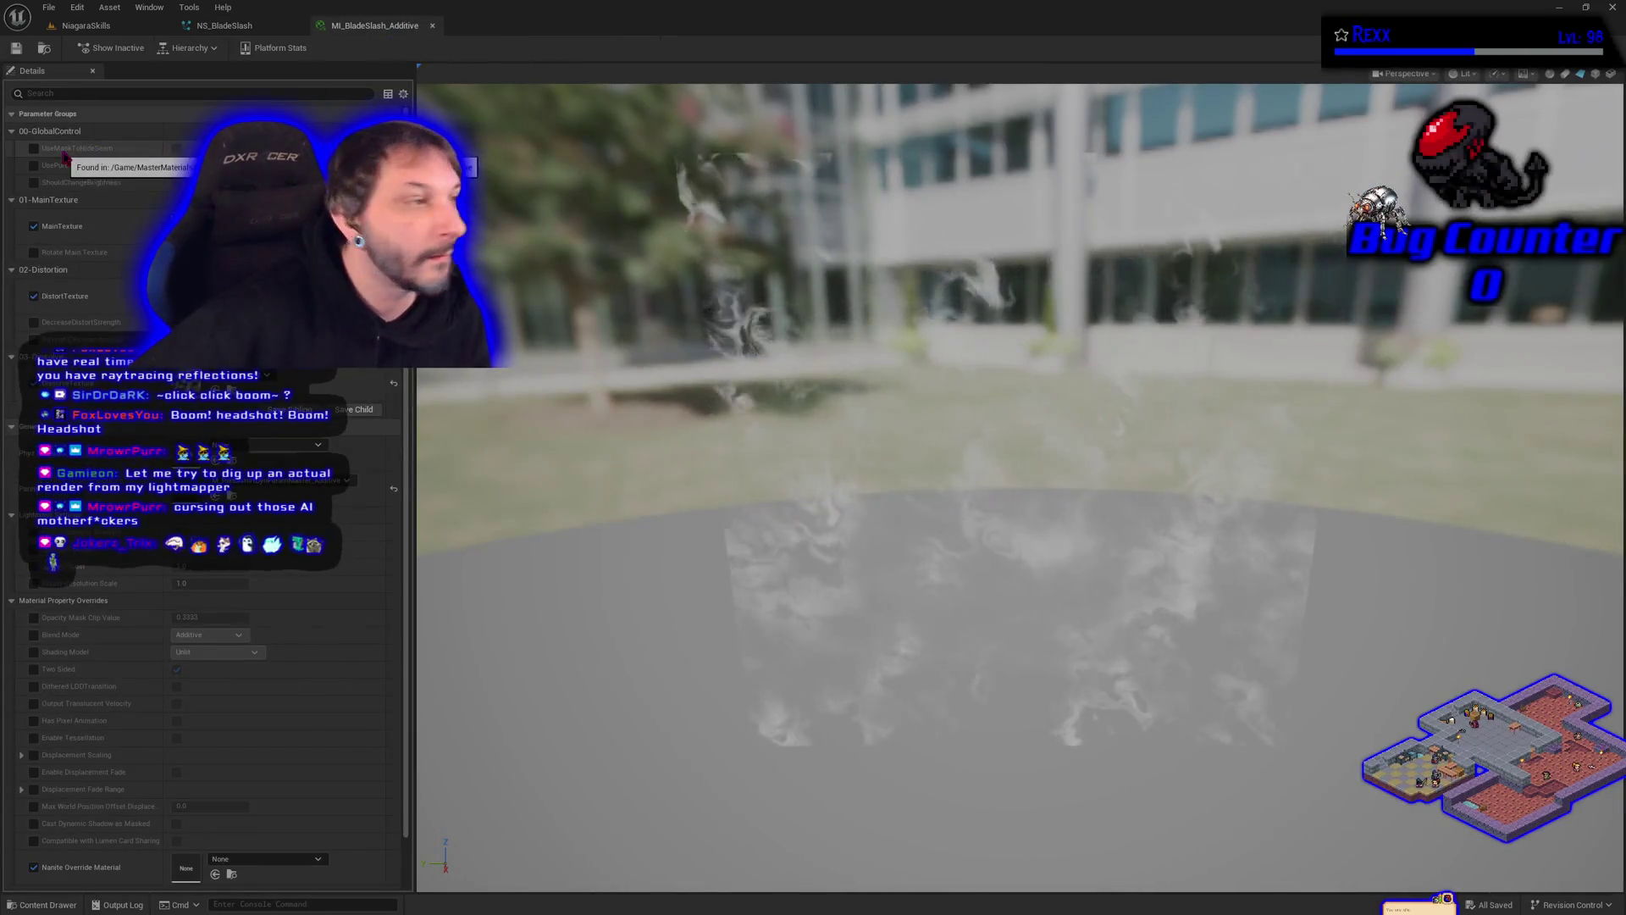
left_click(34, 149)
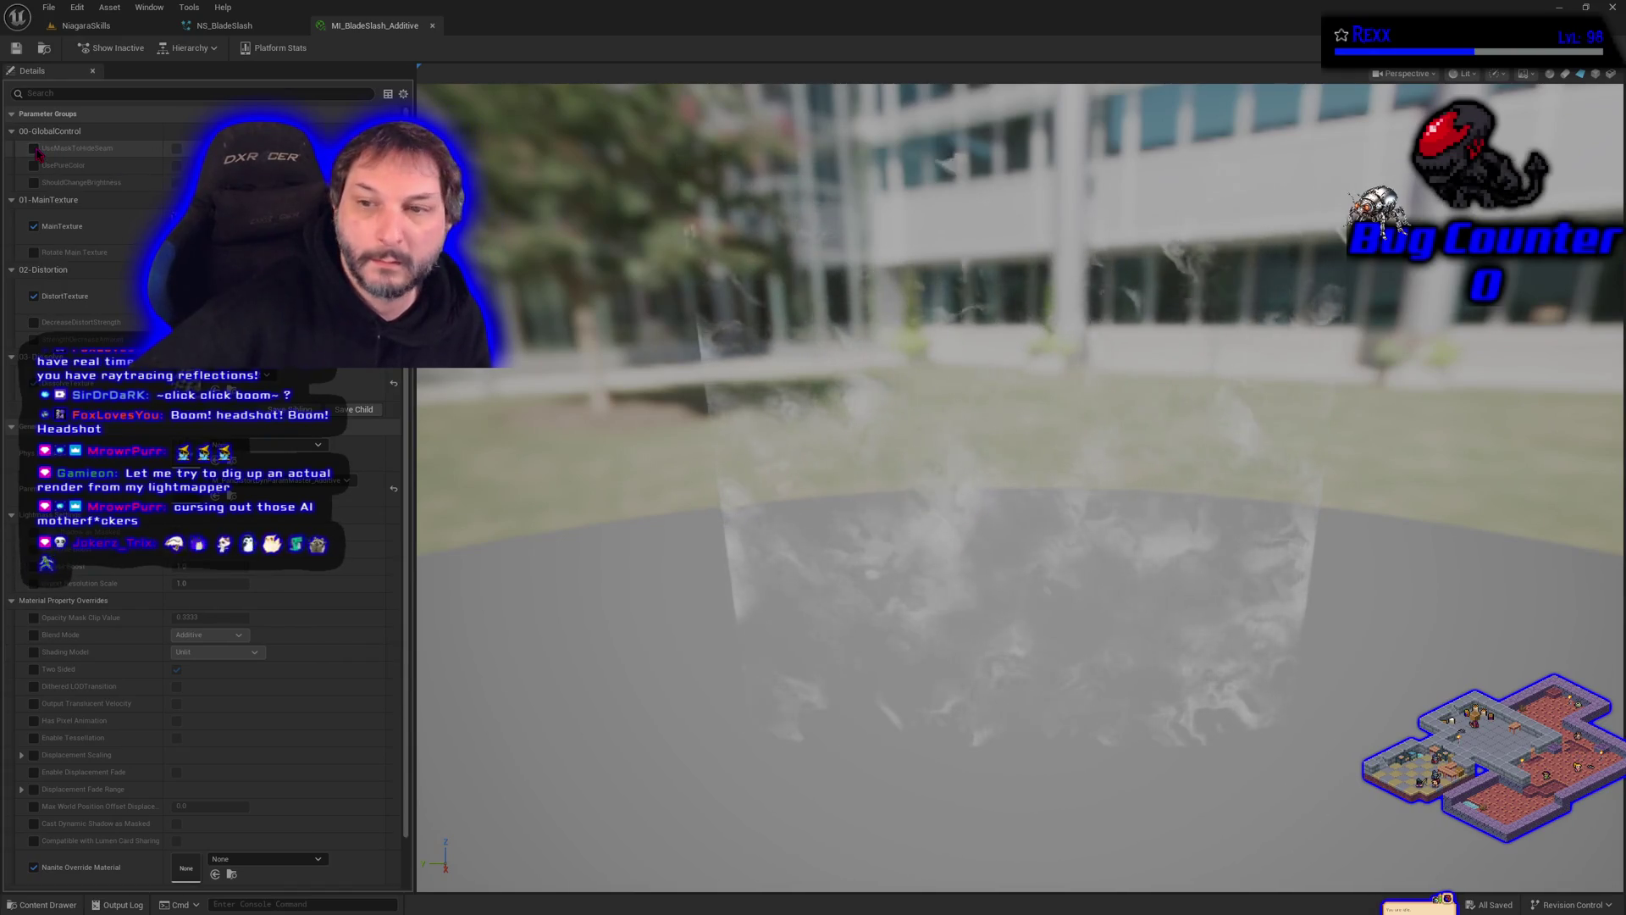
left_click(177, 149)
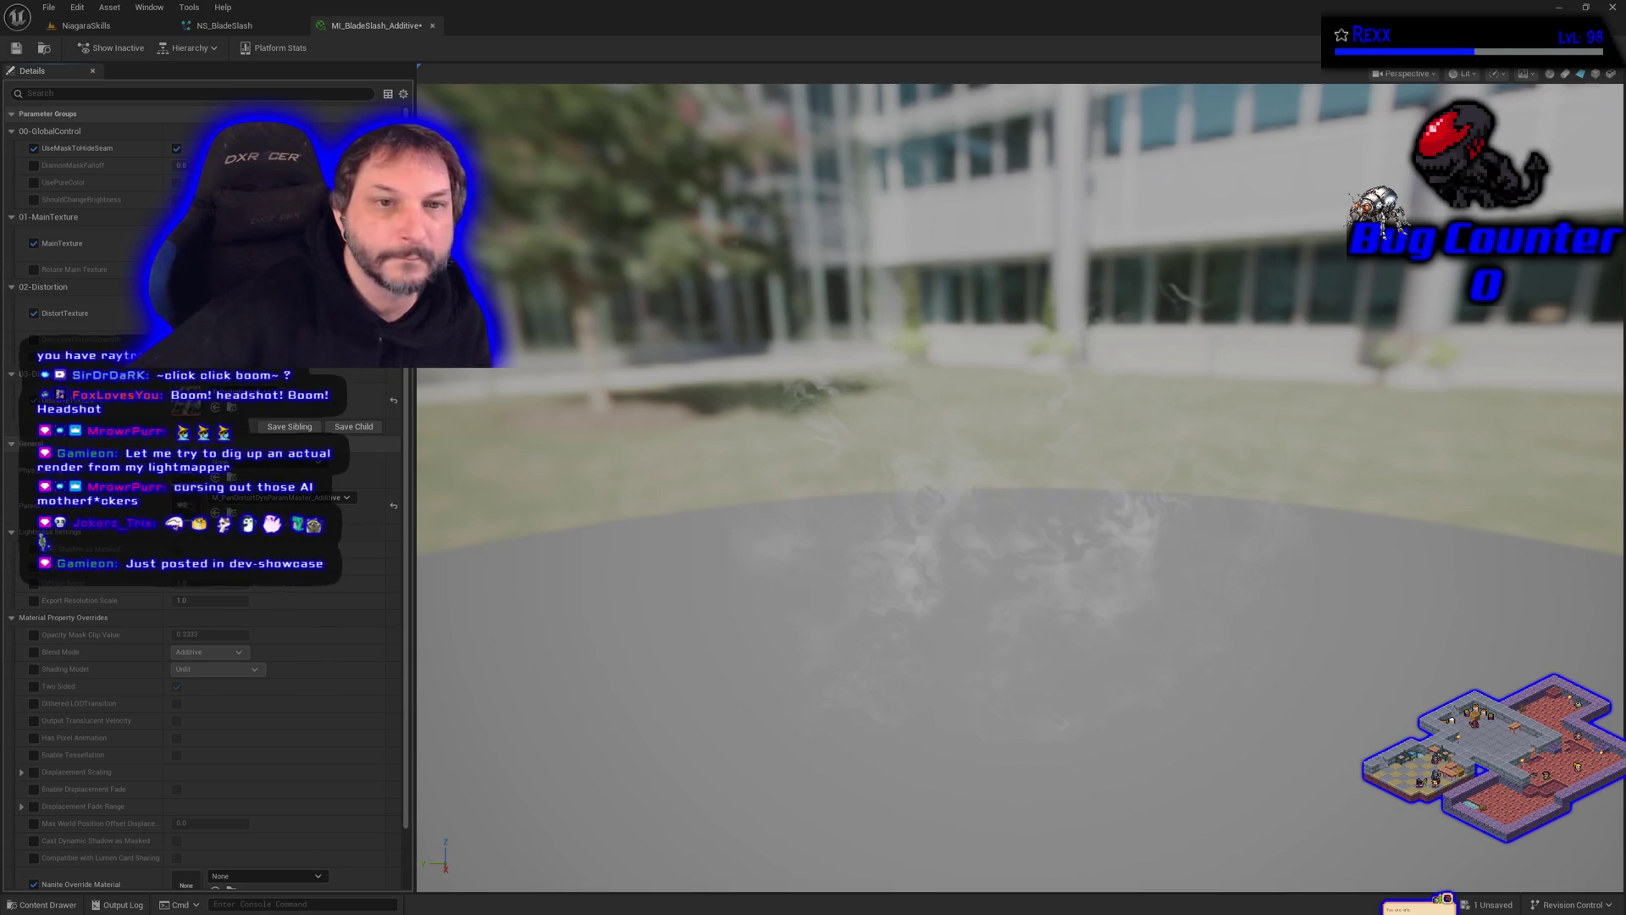
left_click(34, 165)
left_click(181, 165)
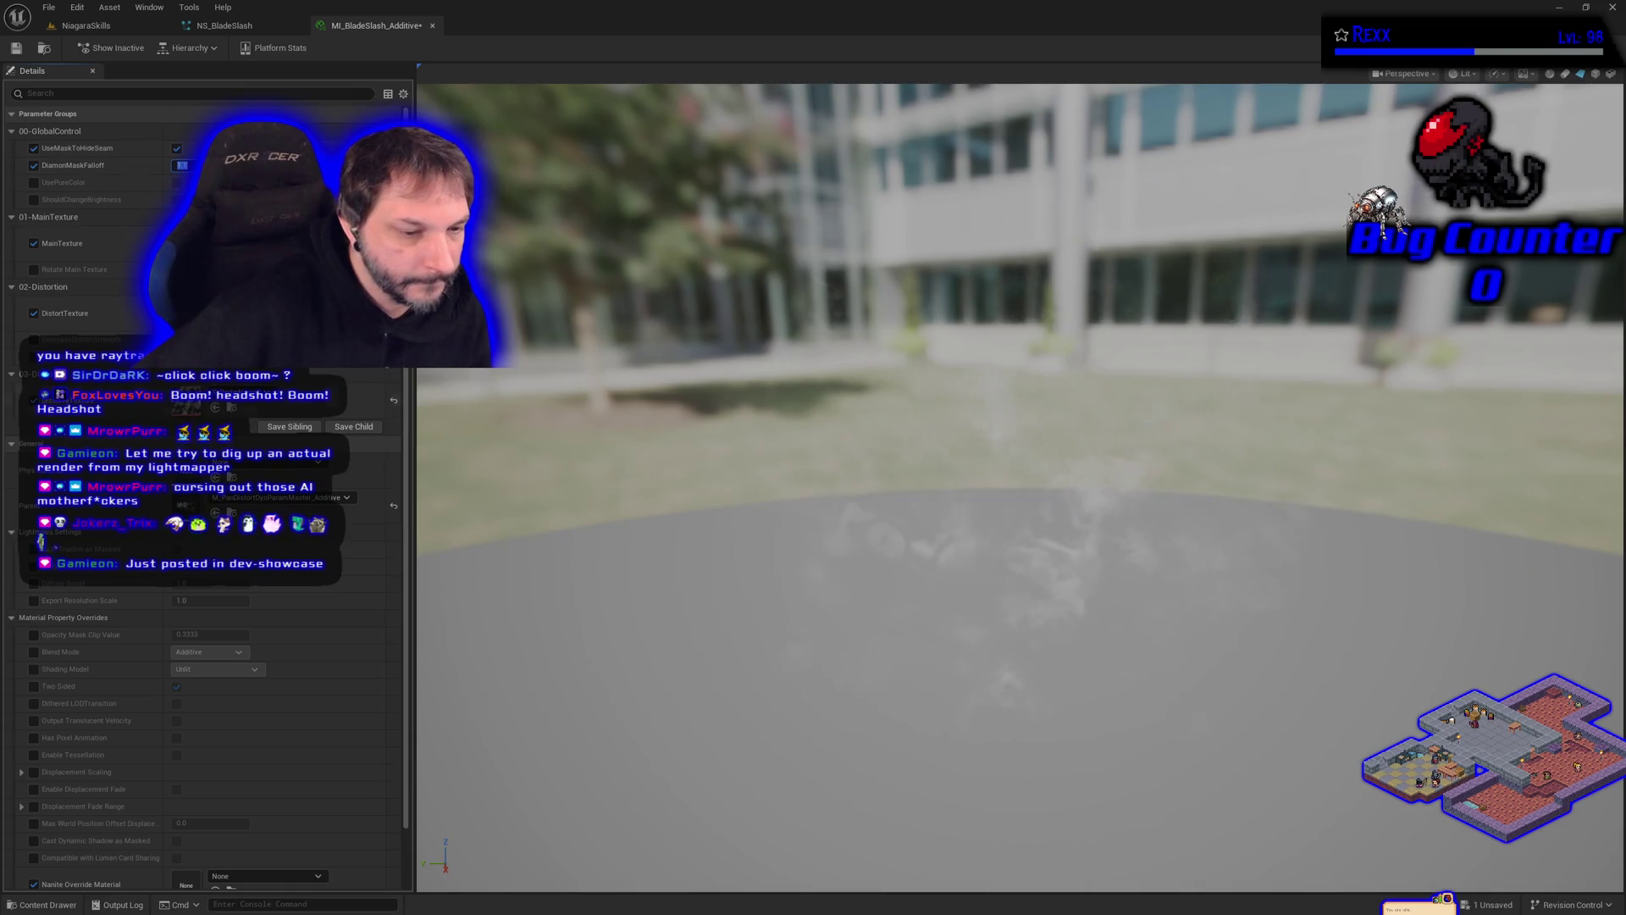
type("1.1")
key("Return")
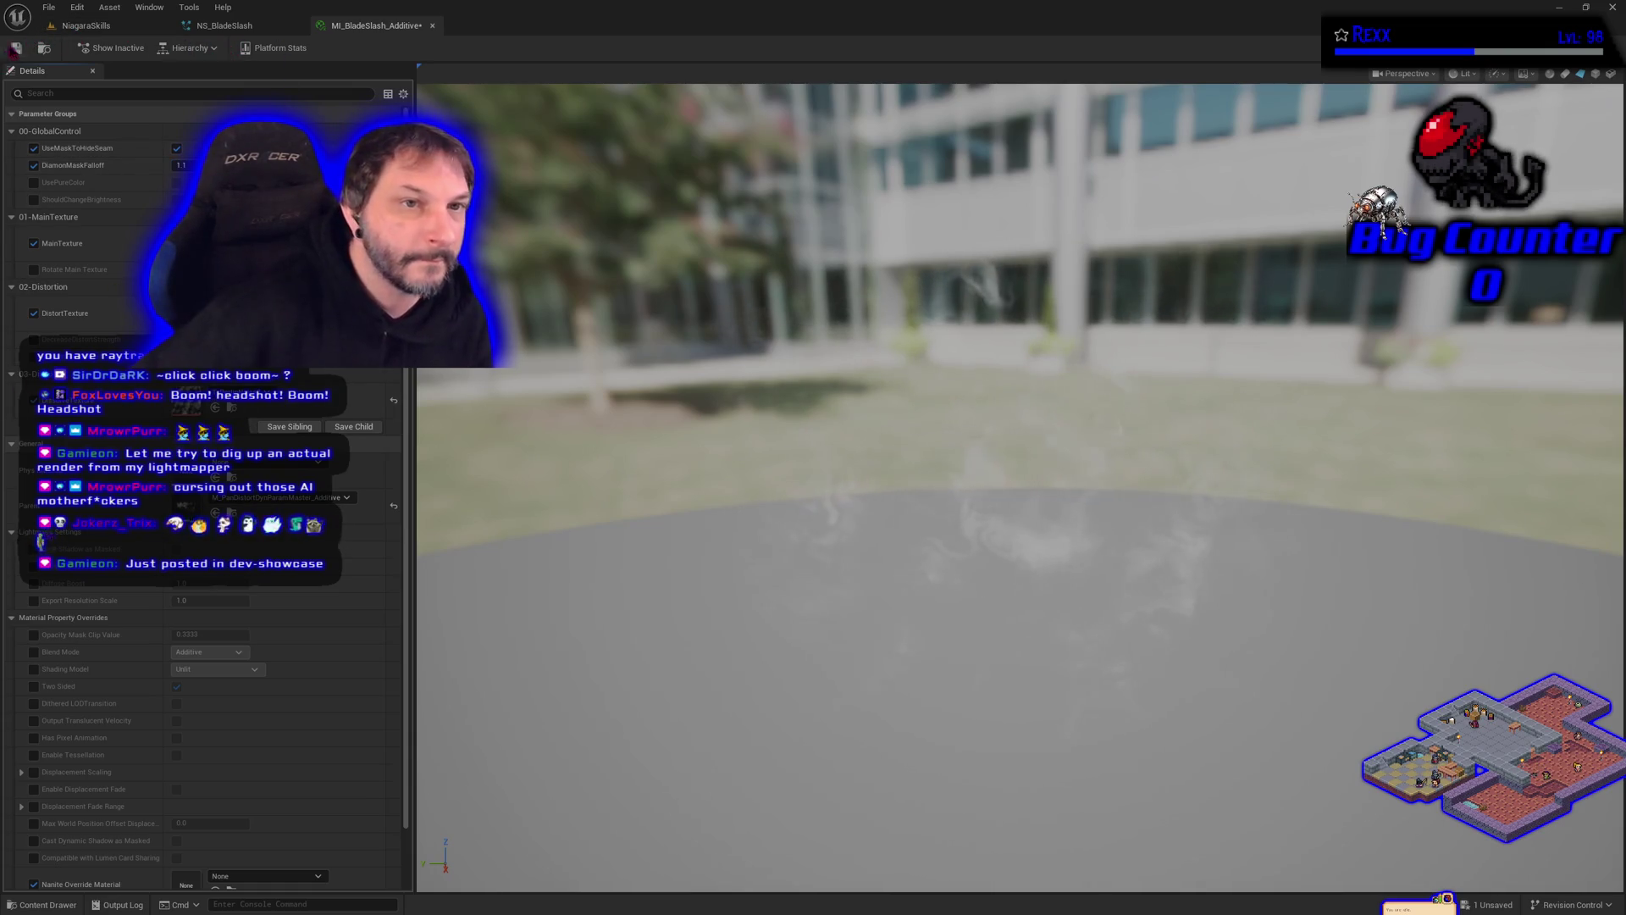
left_click(15, 48)
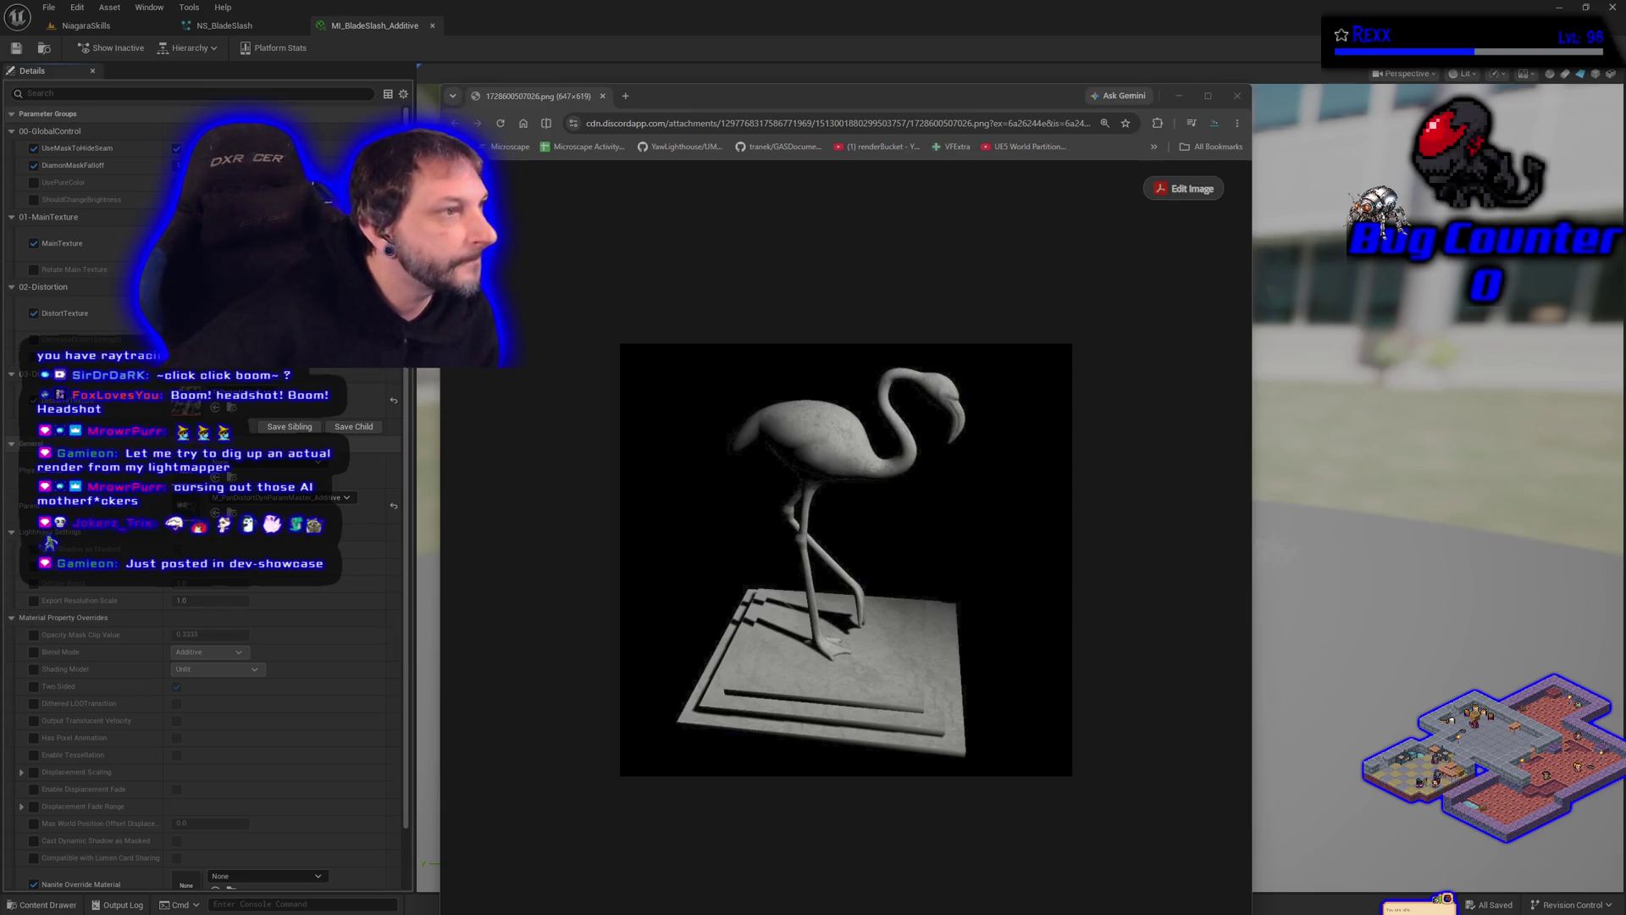
Step: Close the Chrome flamingo render window and return to the NS_BladeSlash system
left_click(602, 96)
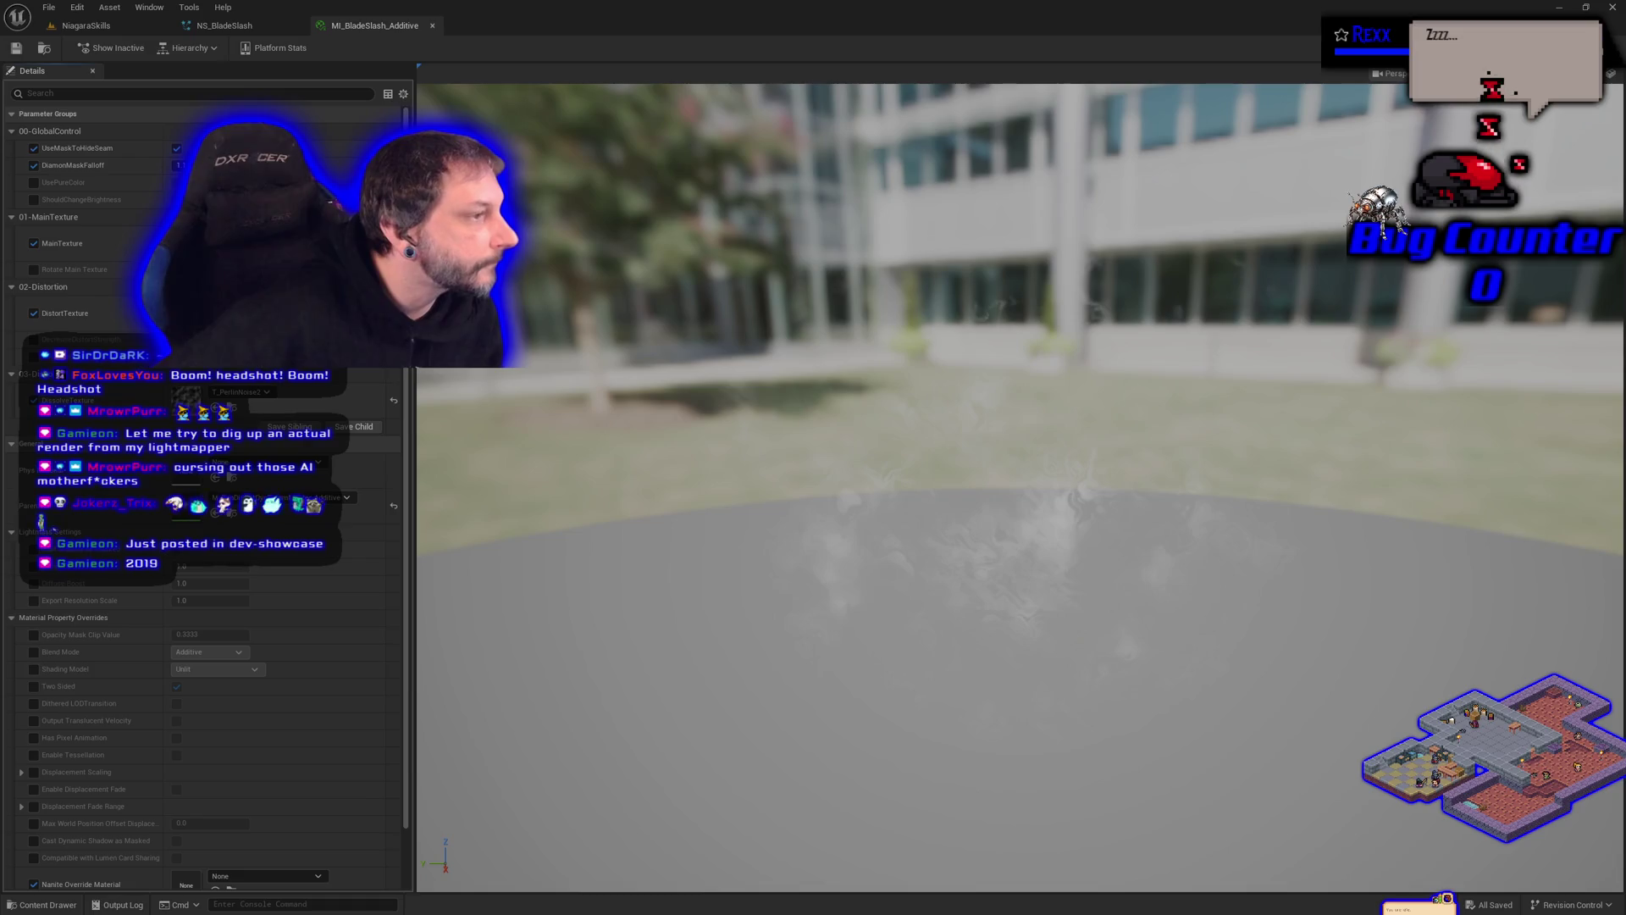
left_click(225, 25)
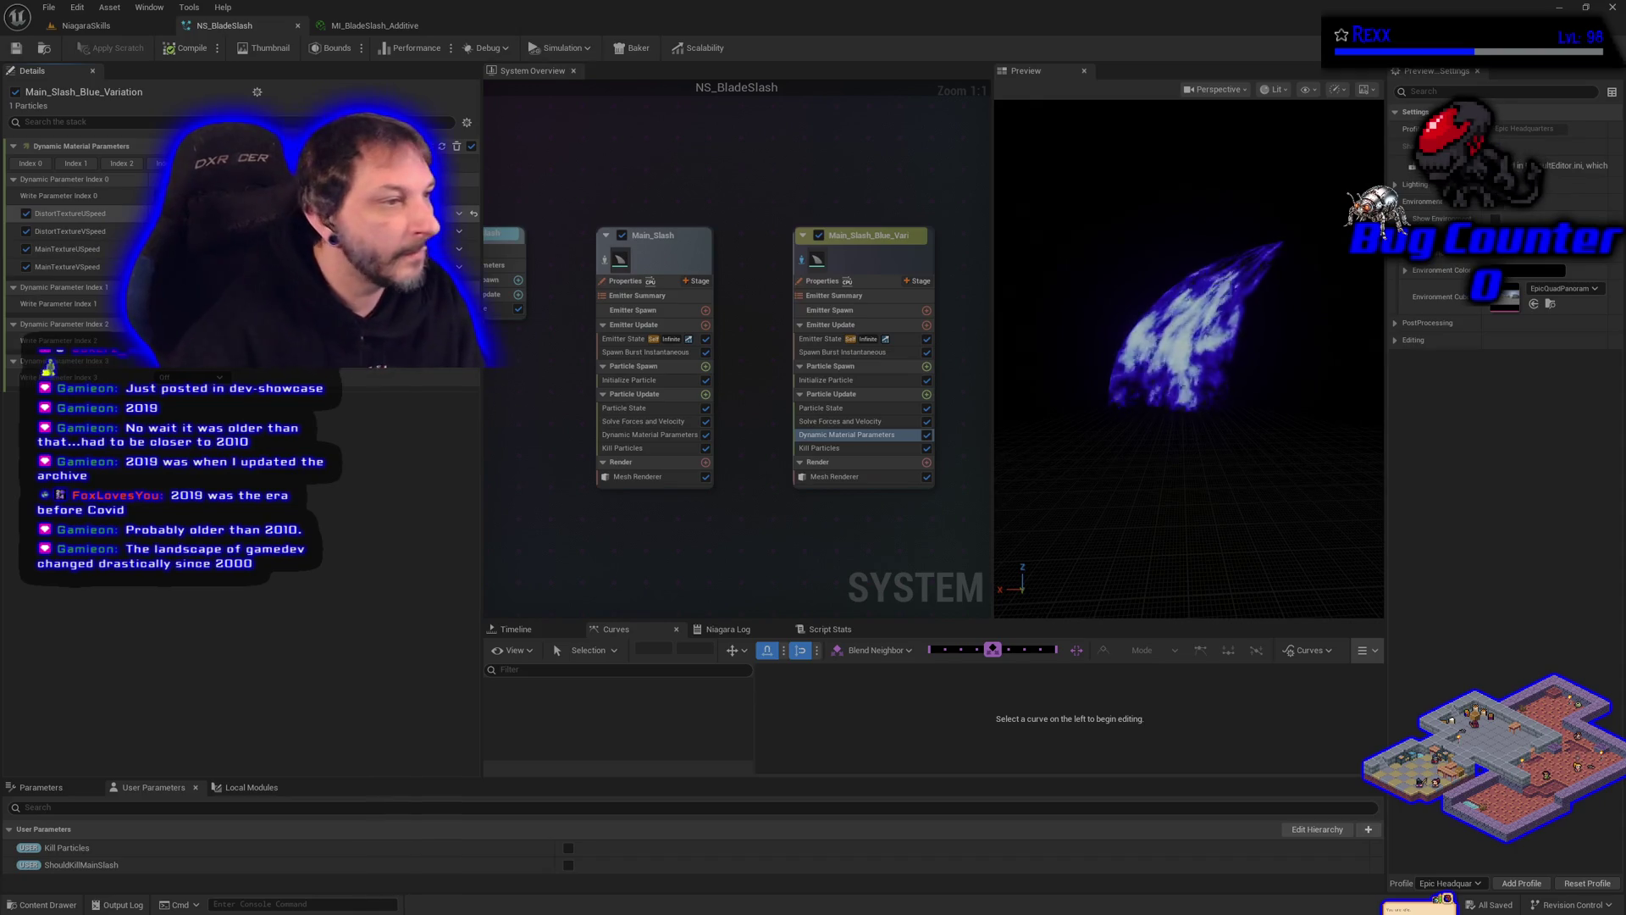
Step: Change a Dynamic Material Parameters setting on the Main_Slash_Blue_Variation emitter
left_click(47, 365)
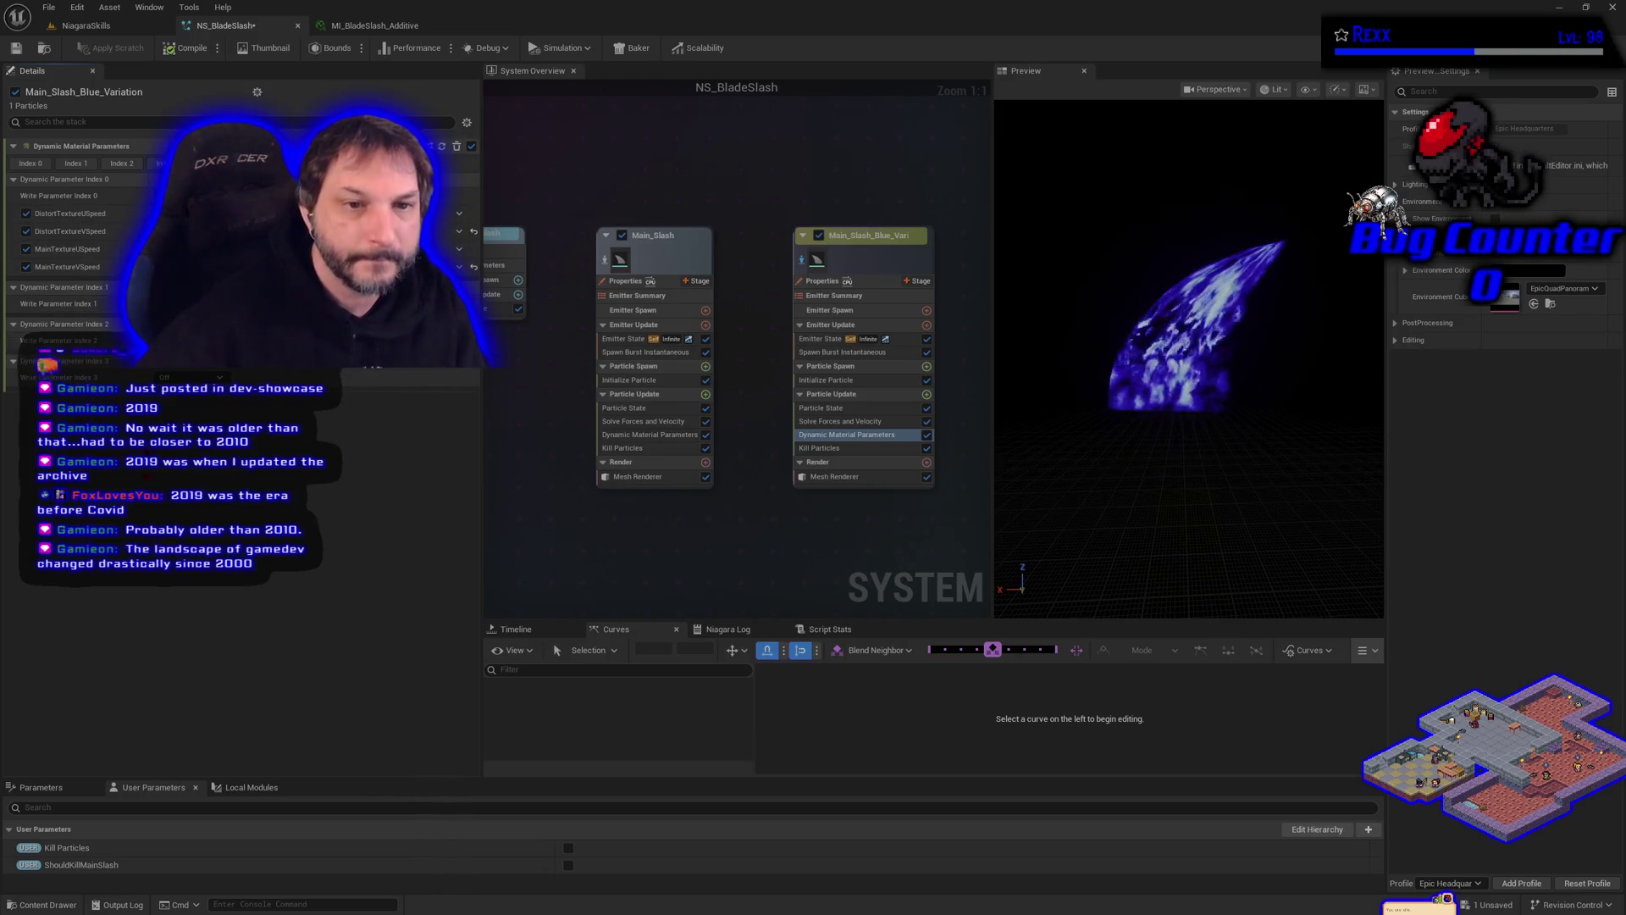
Step: Switch the parameter write from Off to Vector 4 and save NS_BladeSlash
left_click(53, 367)
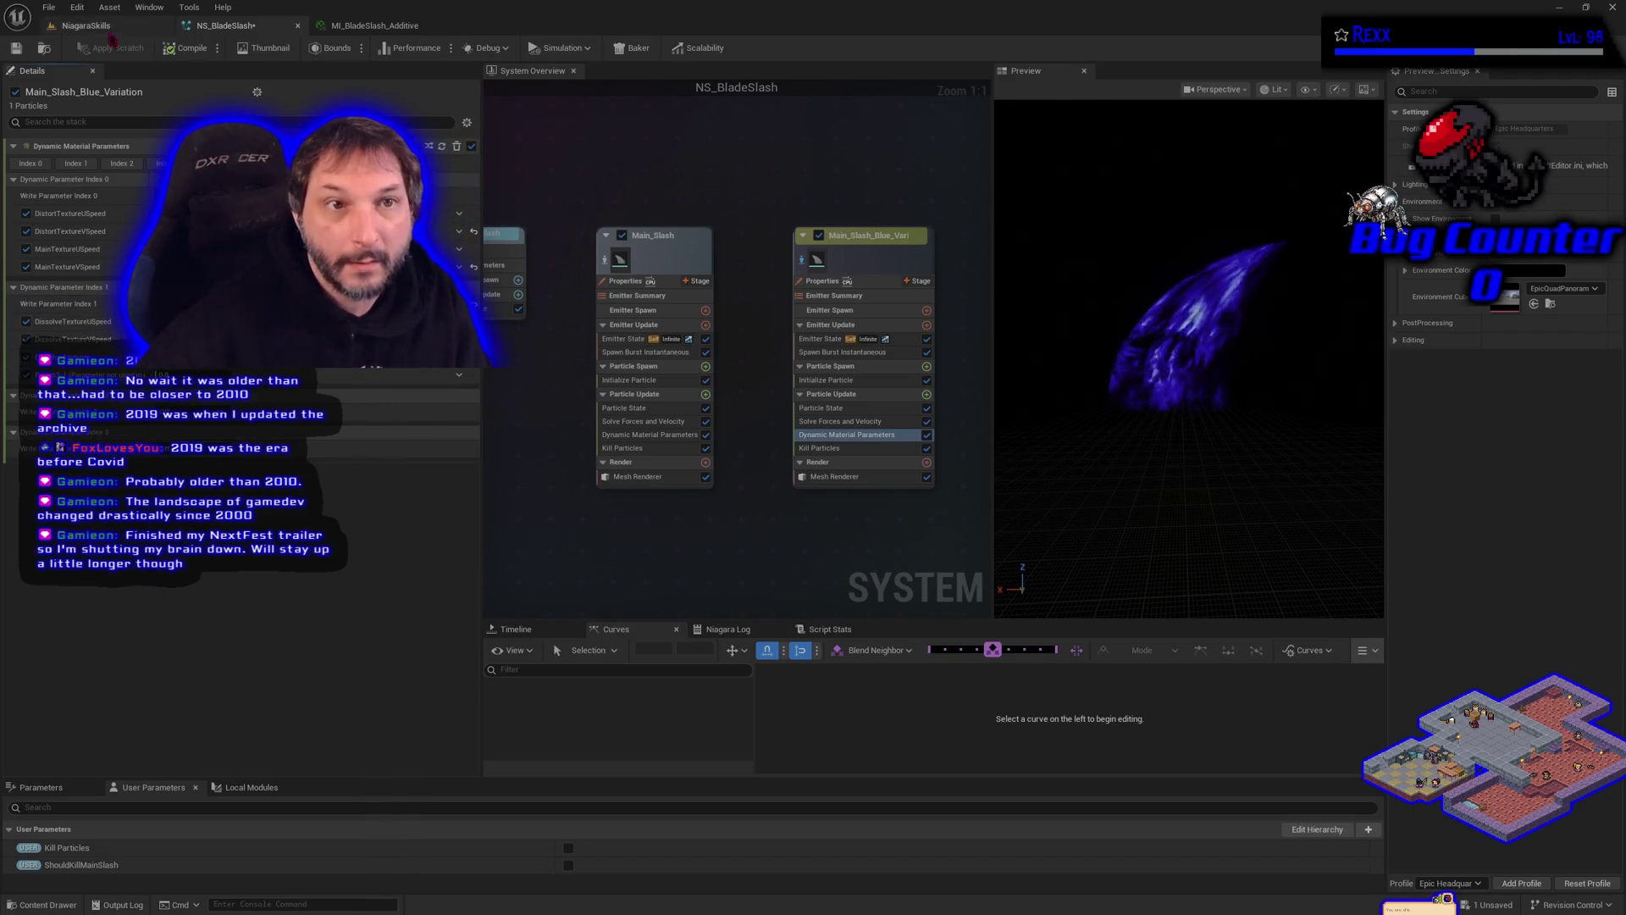
left_click(15, 48)
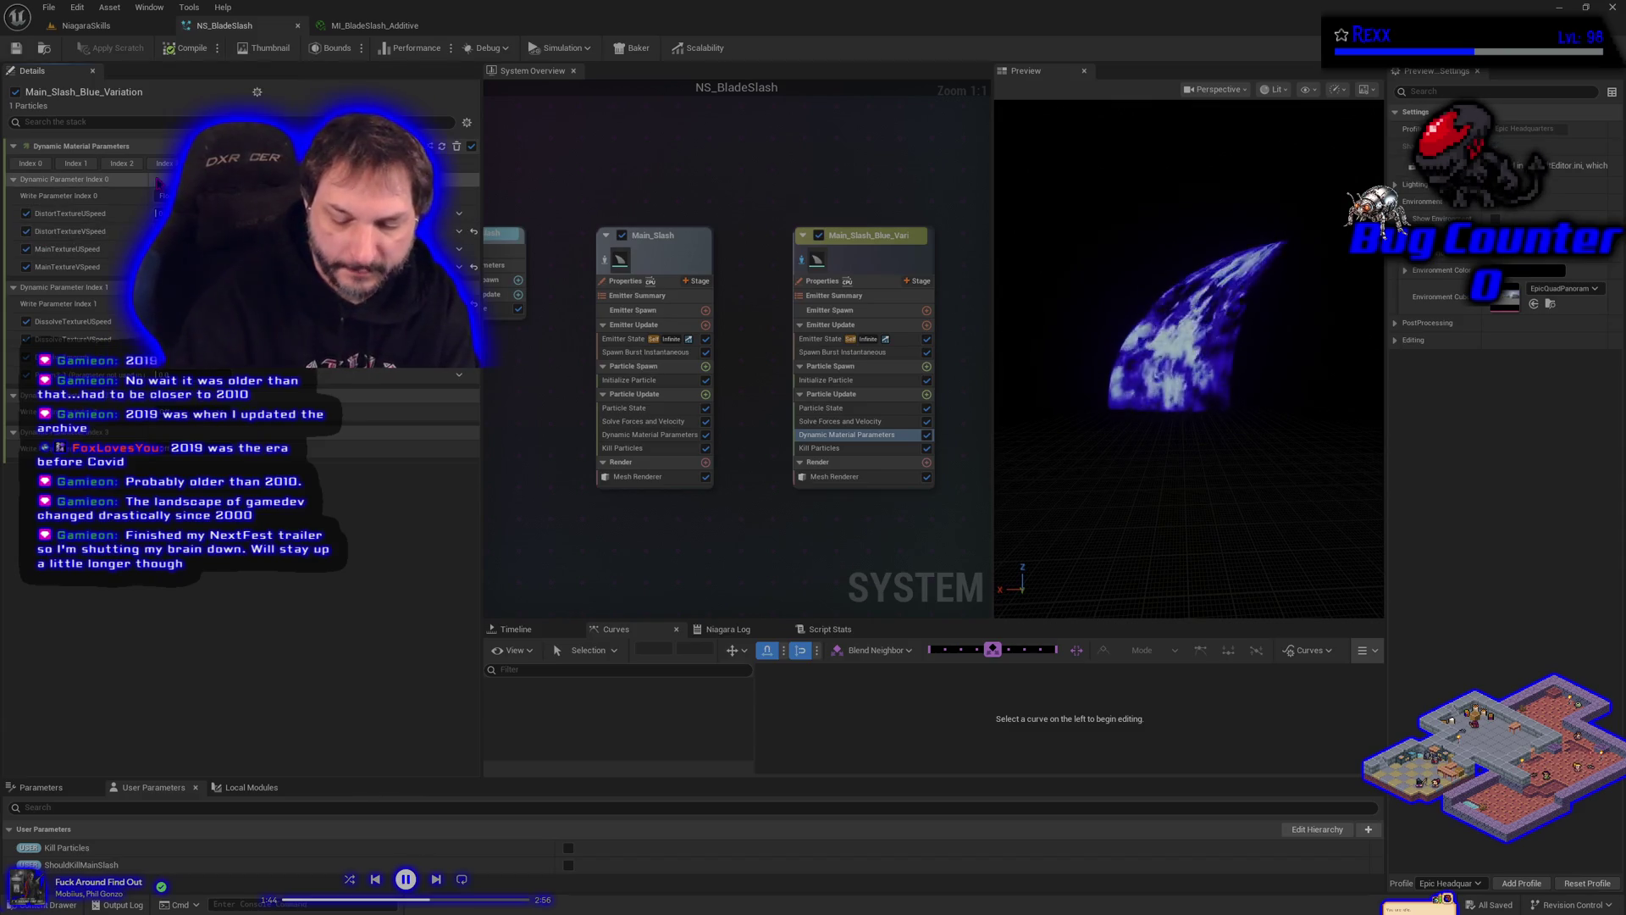
Step: Recompile and save NS_BladeSlash, change Write Parameter Index 1 from its default, and save again
left_click(177, 48)
left_click(17, 49)
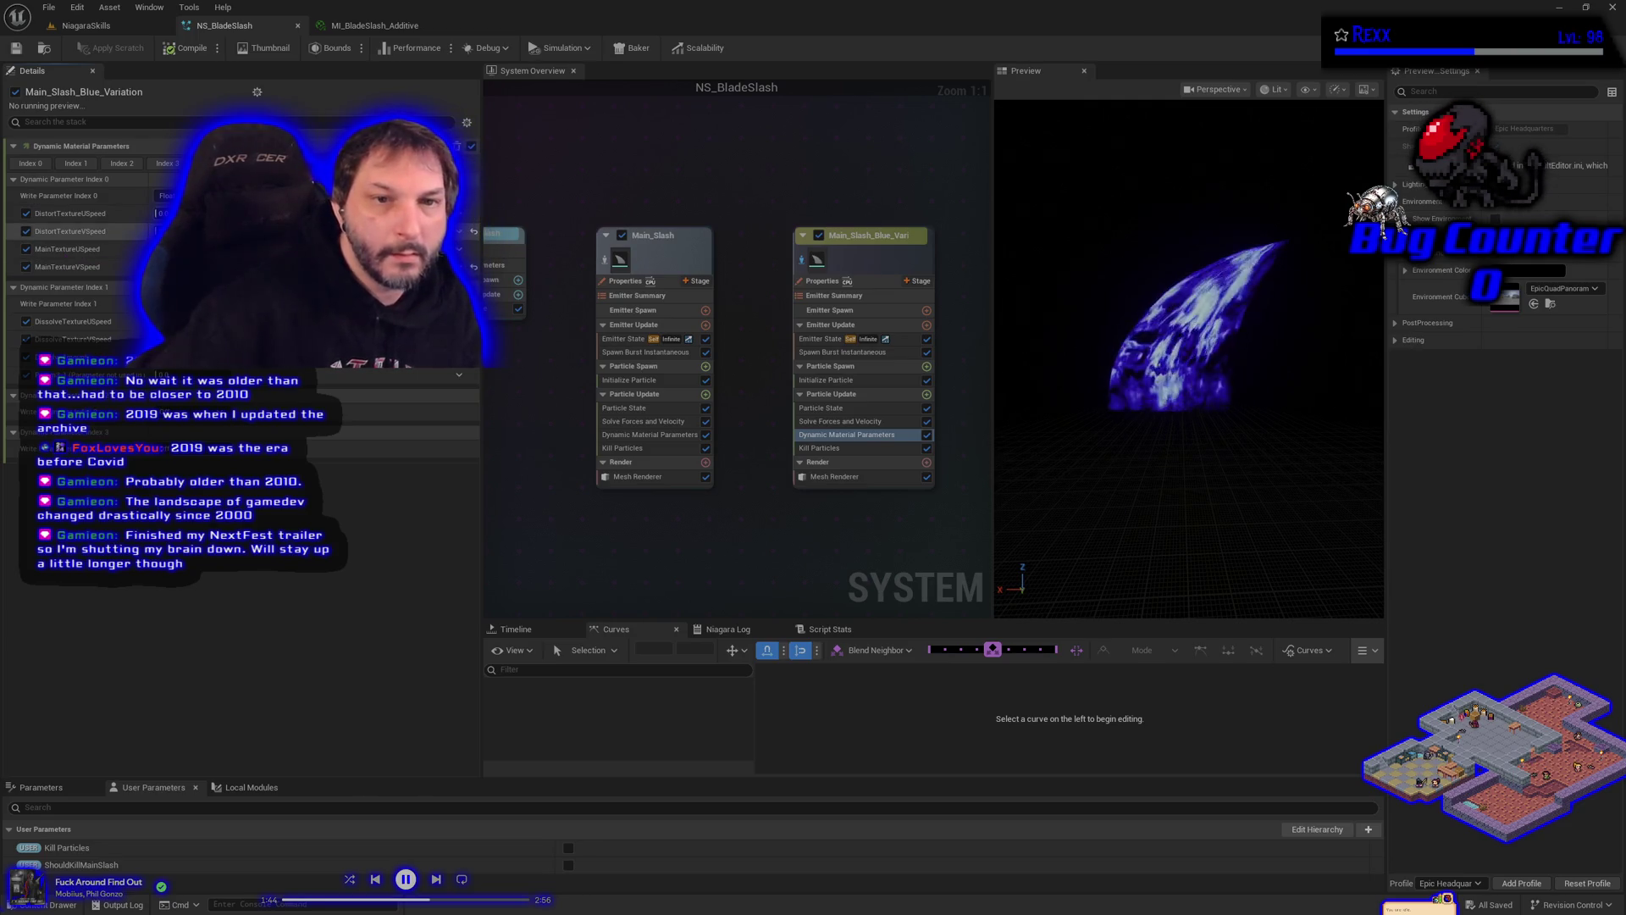
left_click(255, 304)
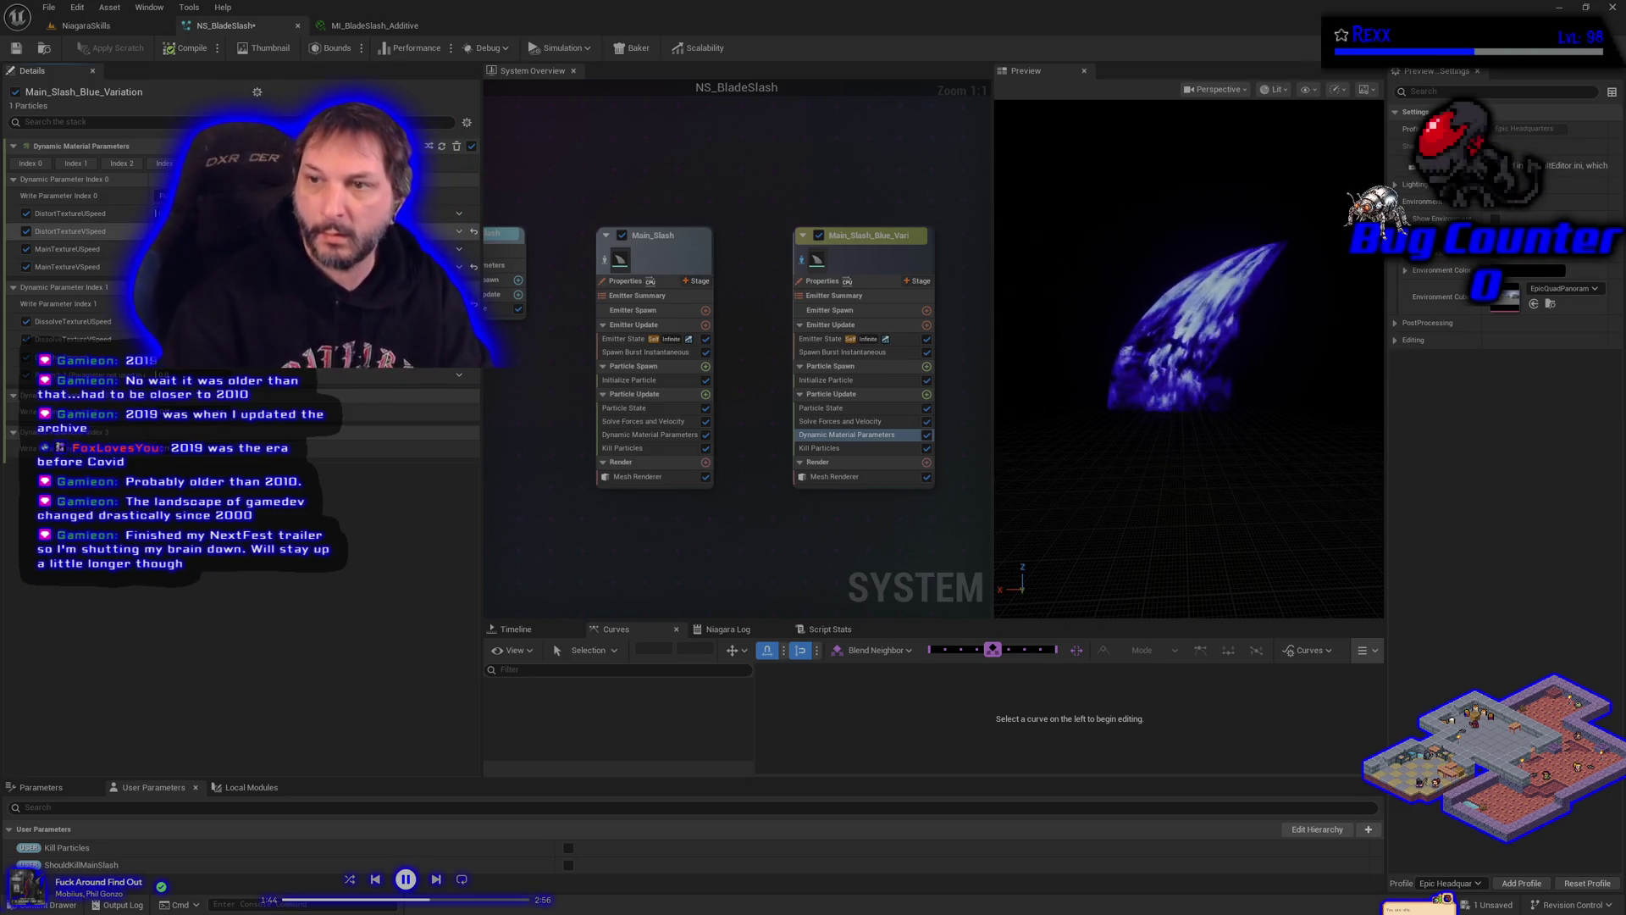
left_click(15, 49)
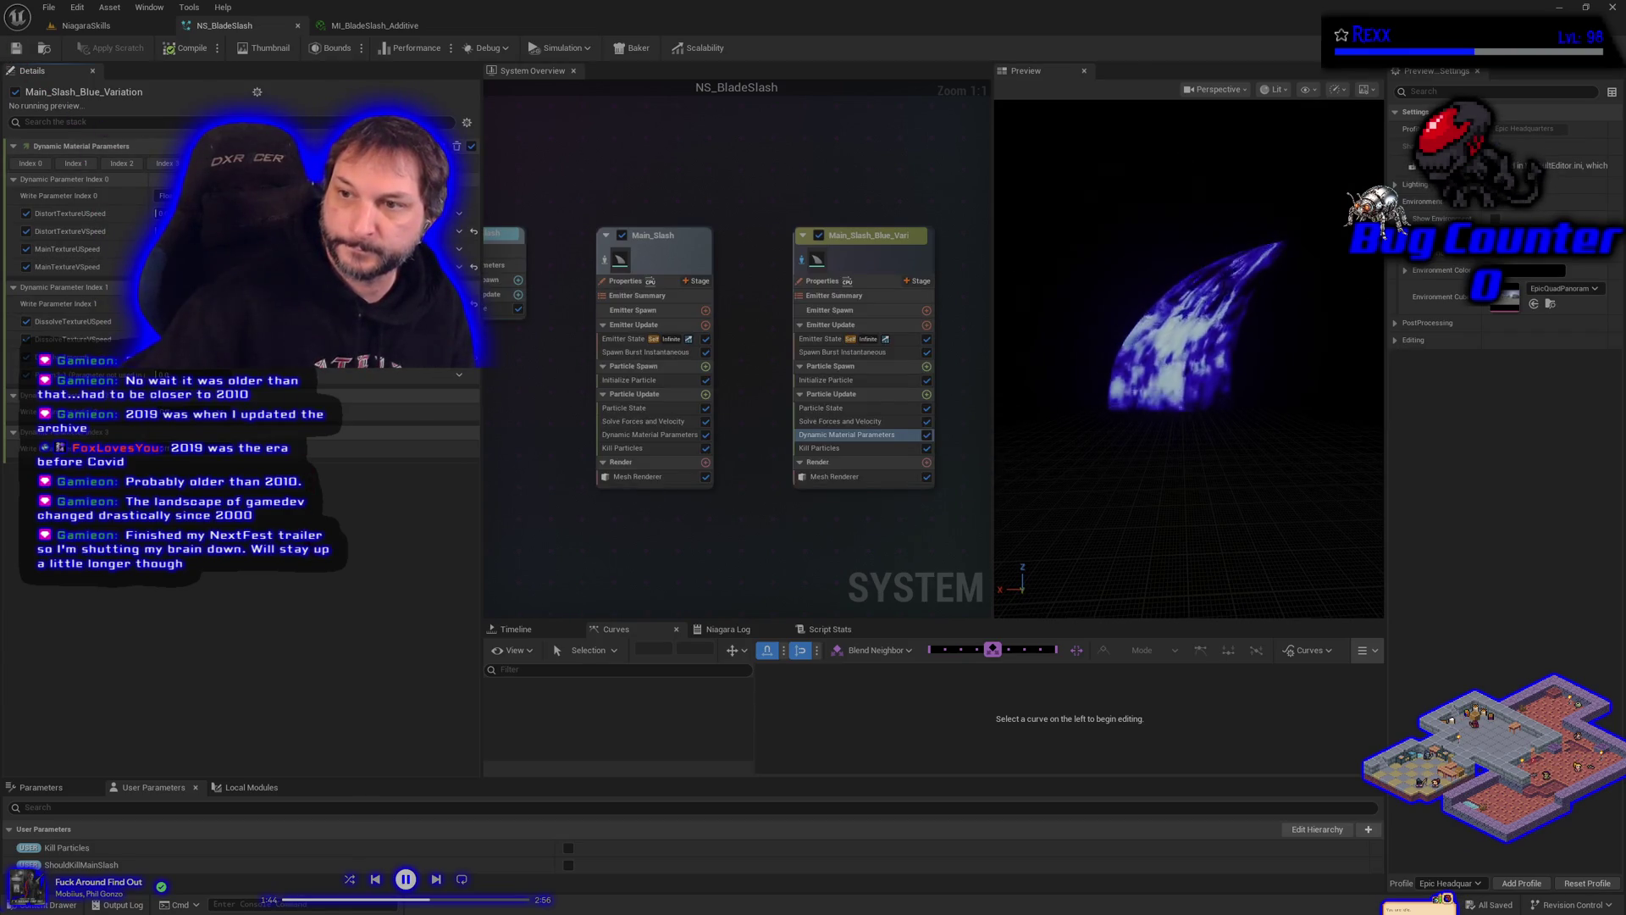
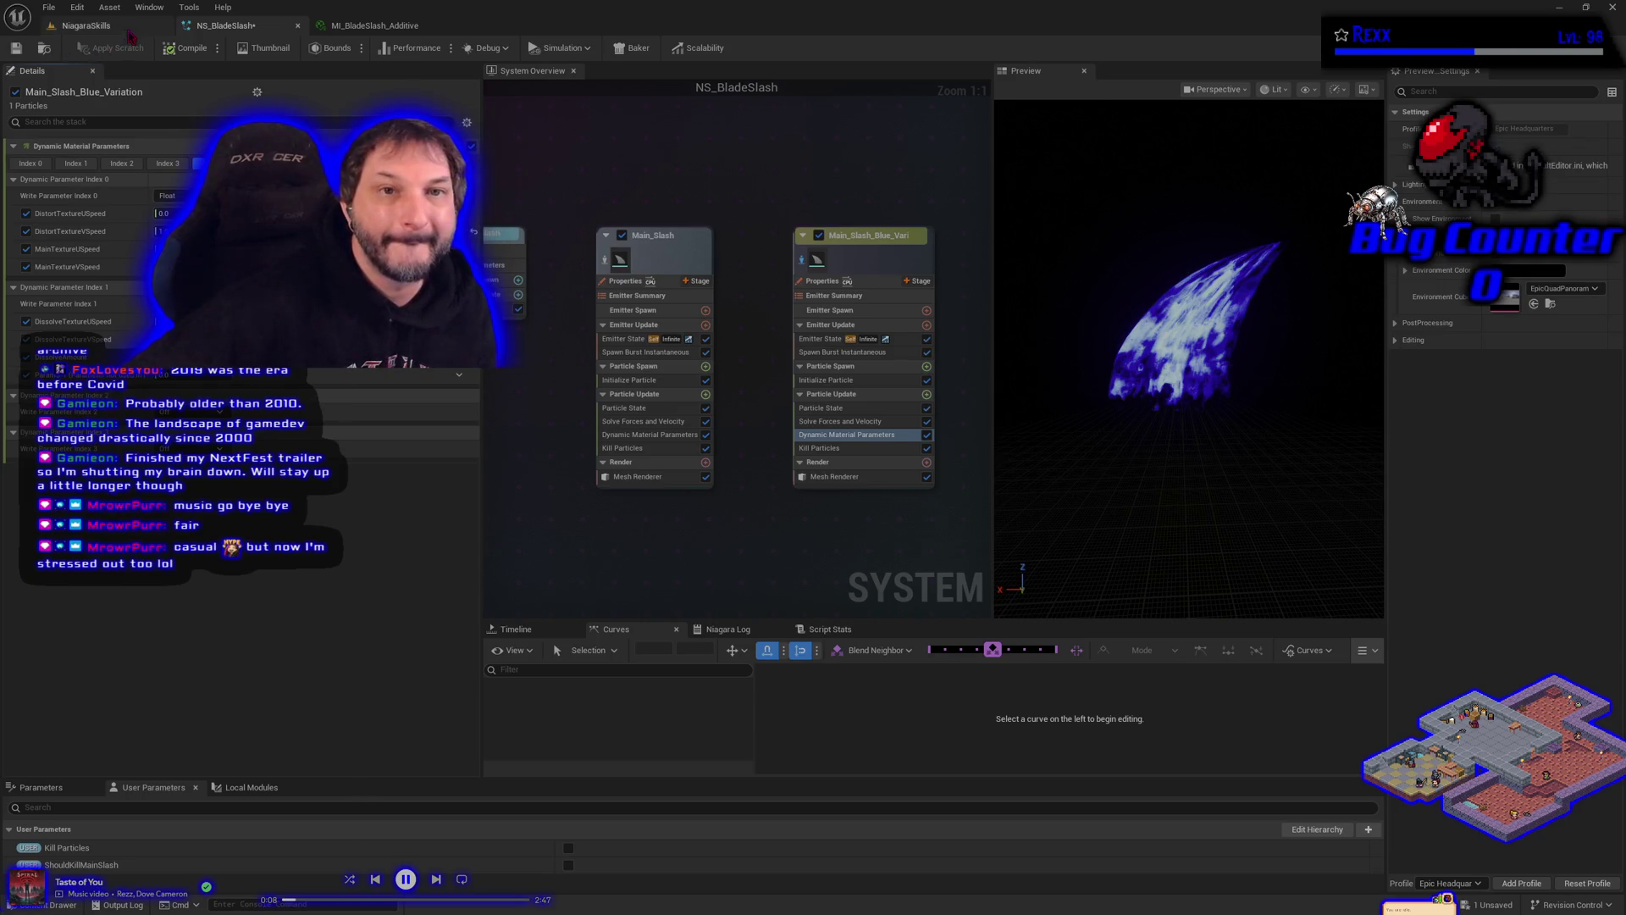
Step: Save NS_BladeSlash, play-test it briefly in the NiagaraSkills level, then return to the system editor
left_click(17, 48)
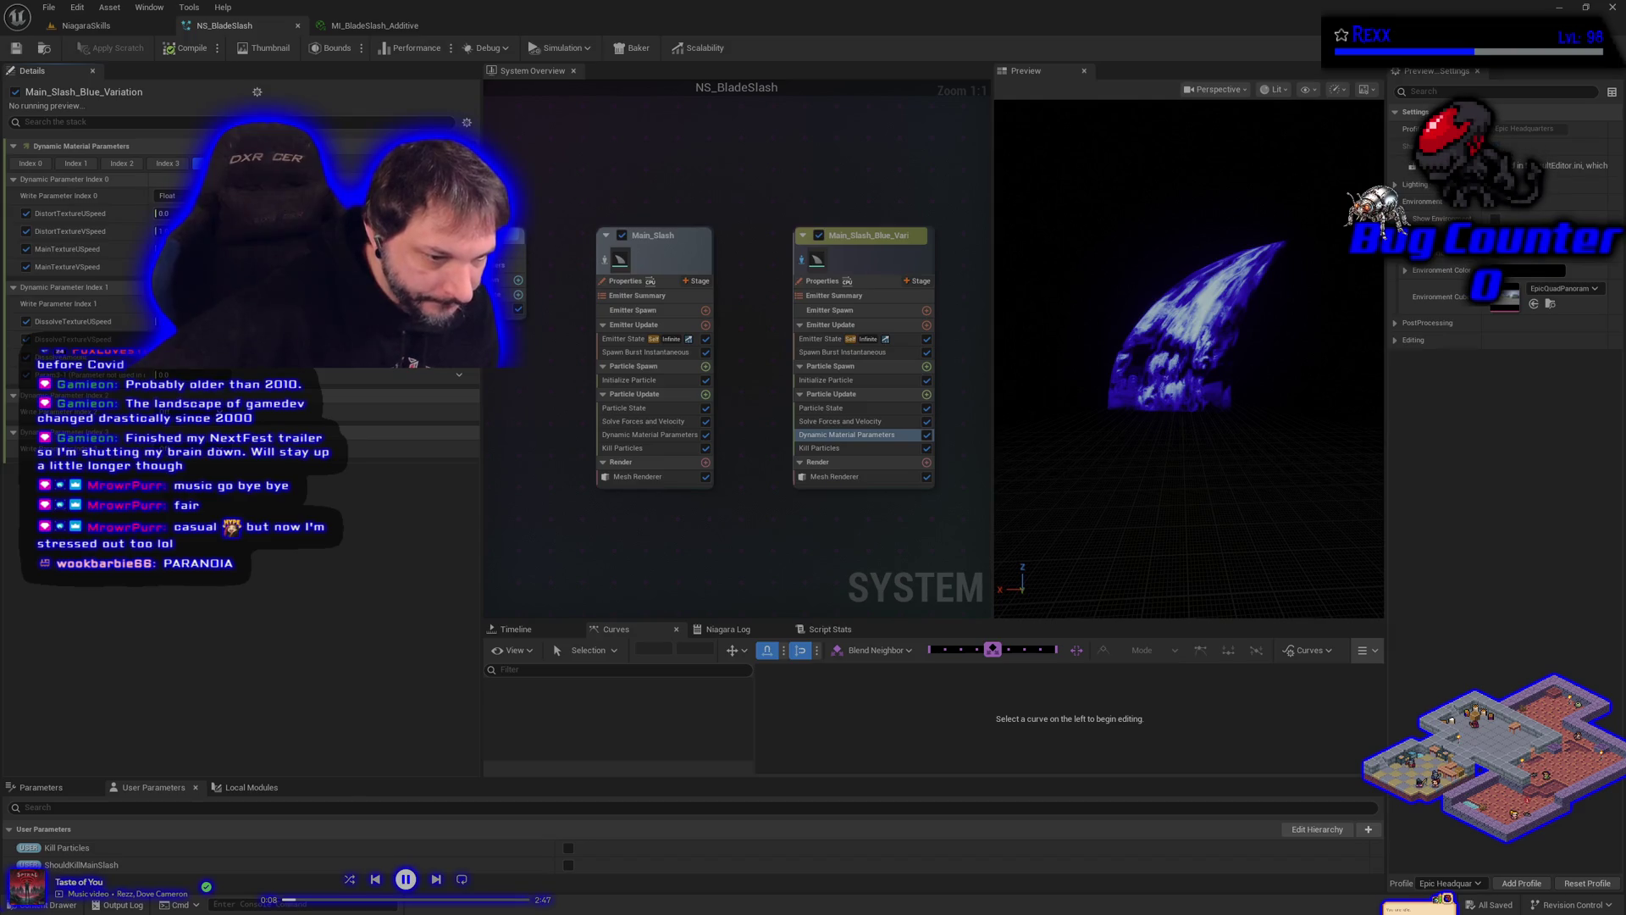
left_click(85, 25)
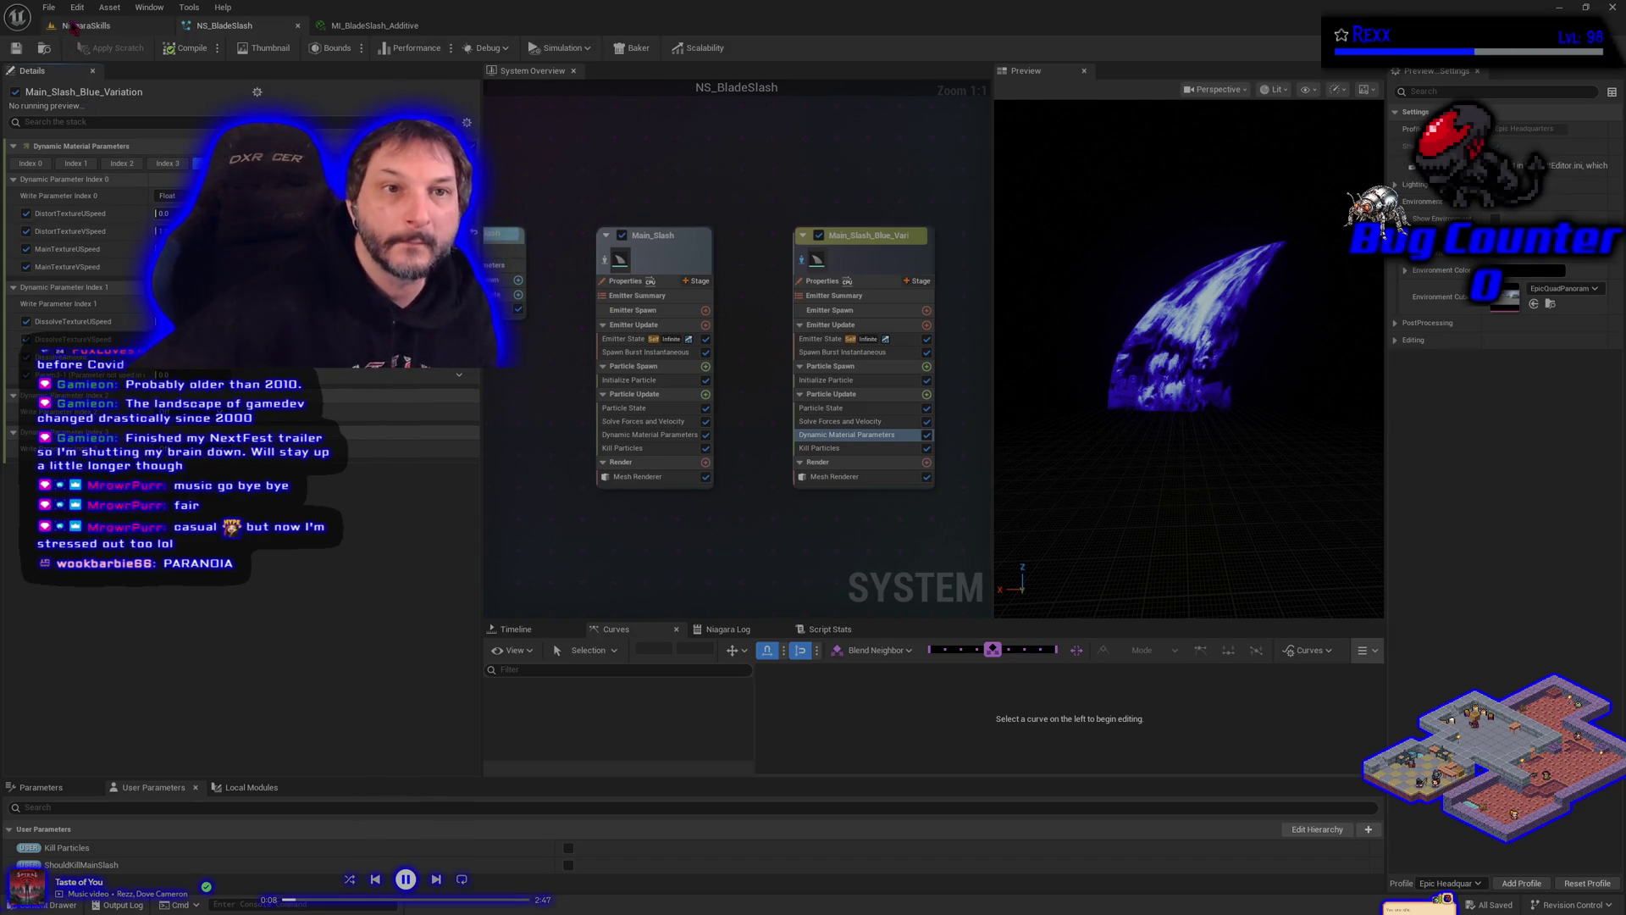
left_click(349, 50)
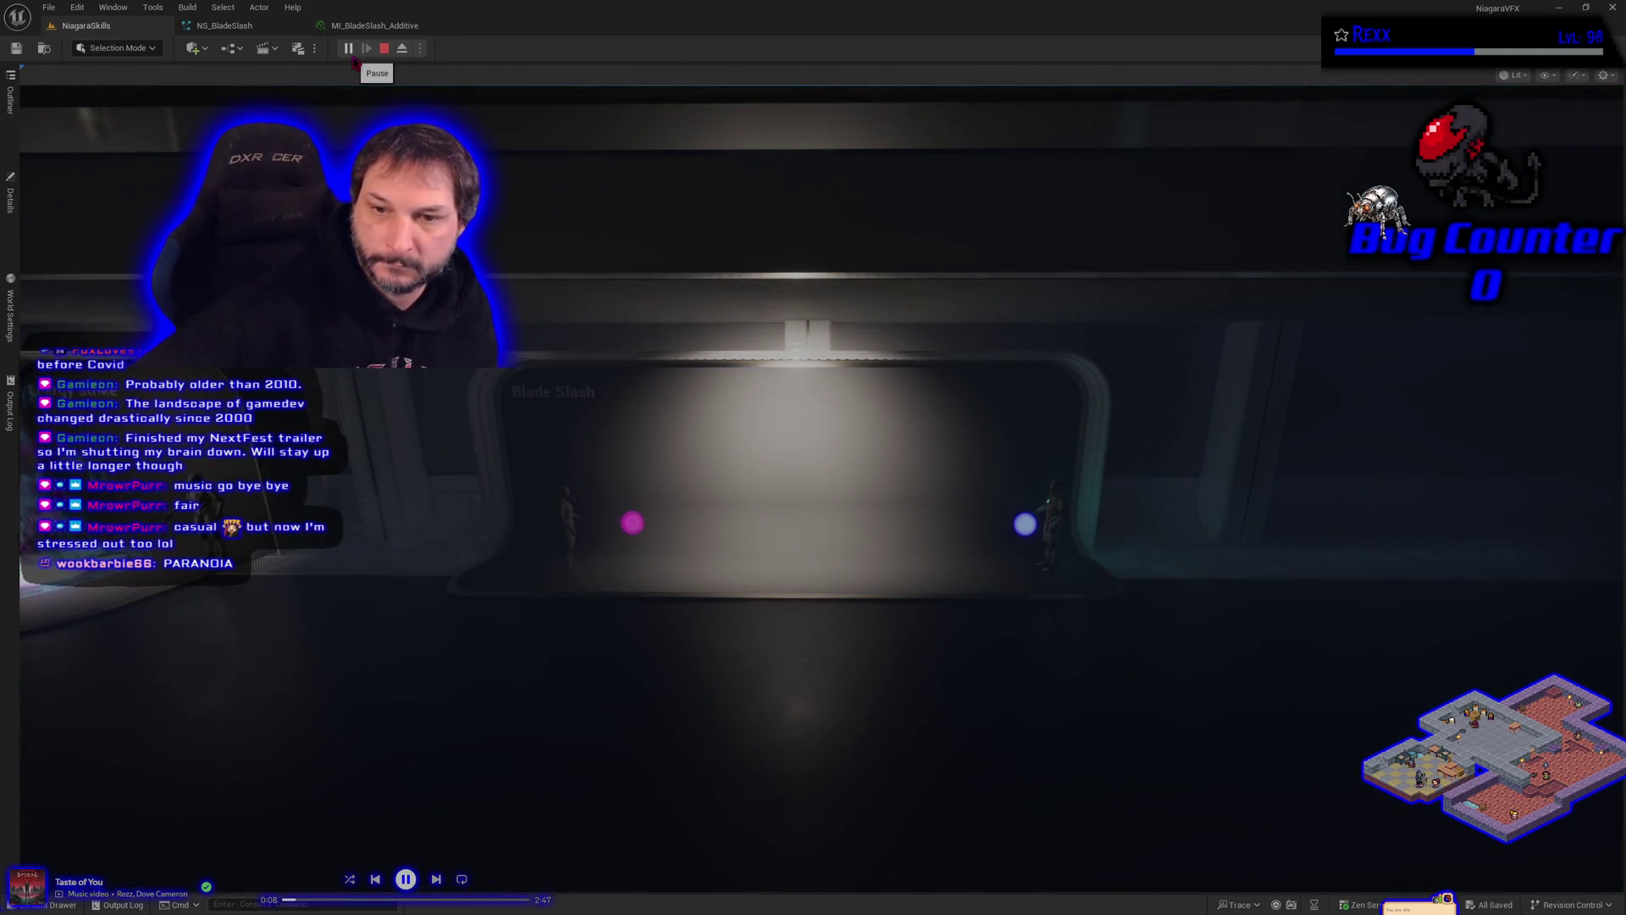
left_click(747, 363)
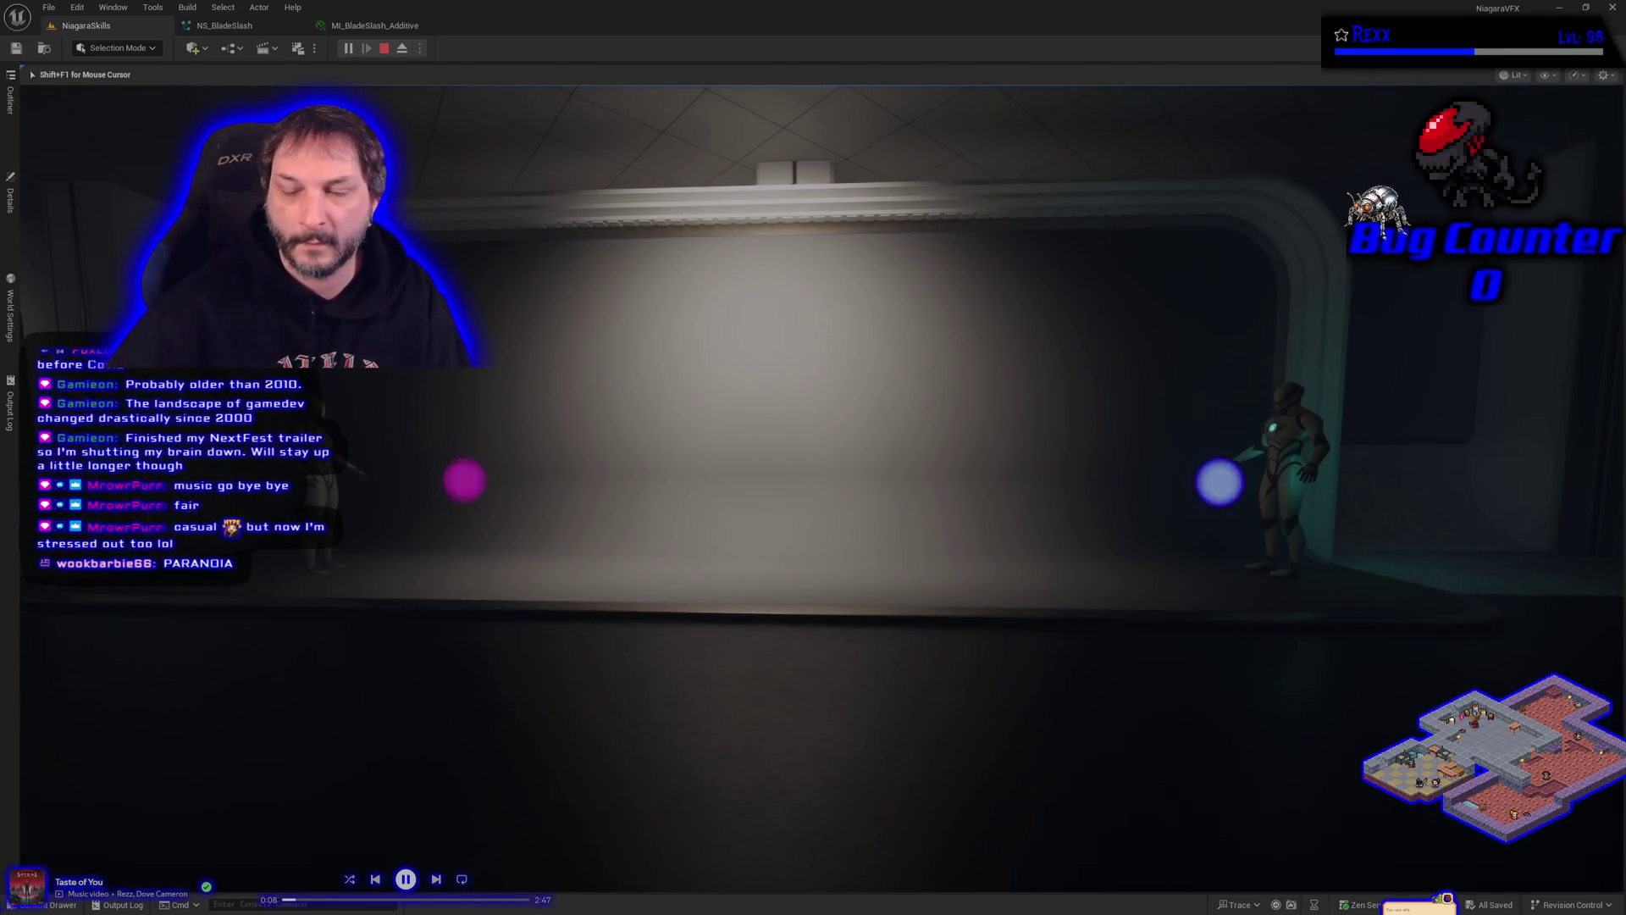
key("Escape")
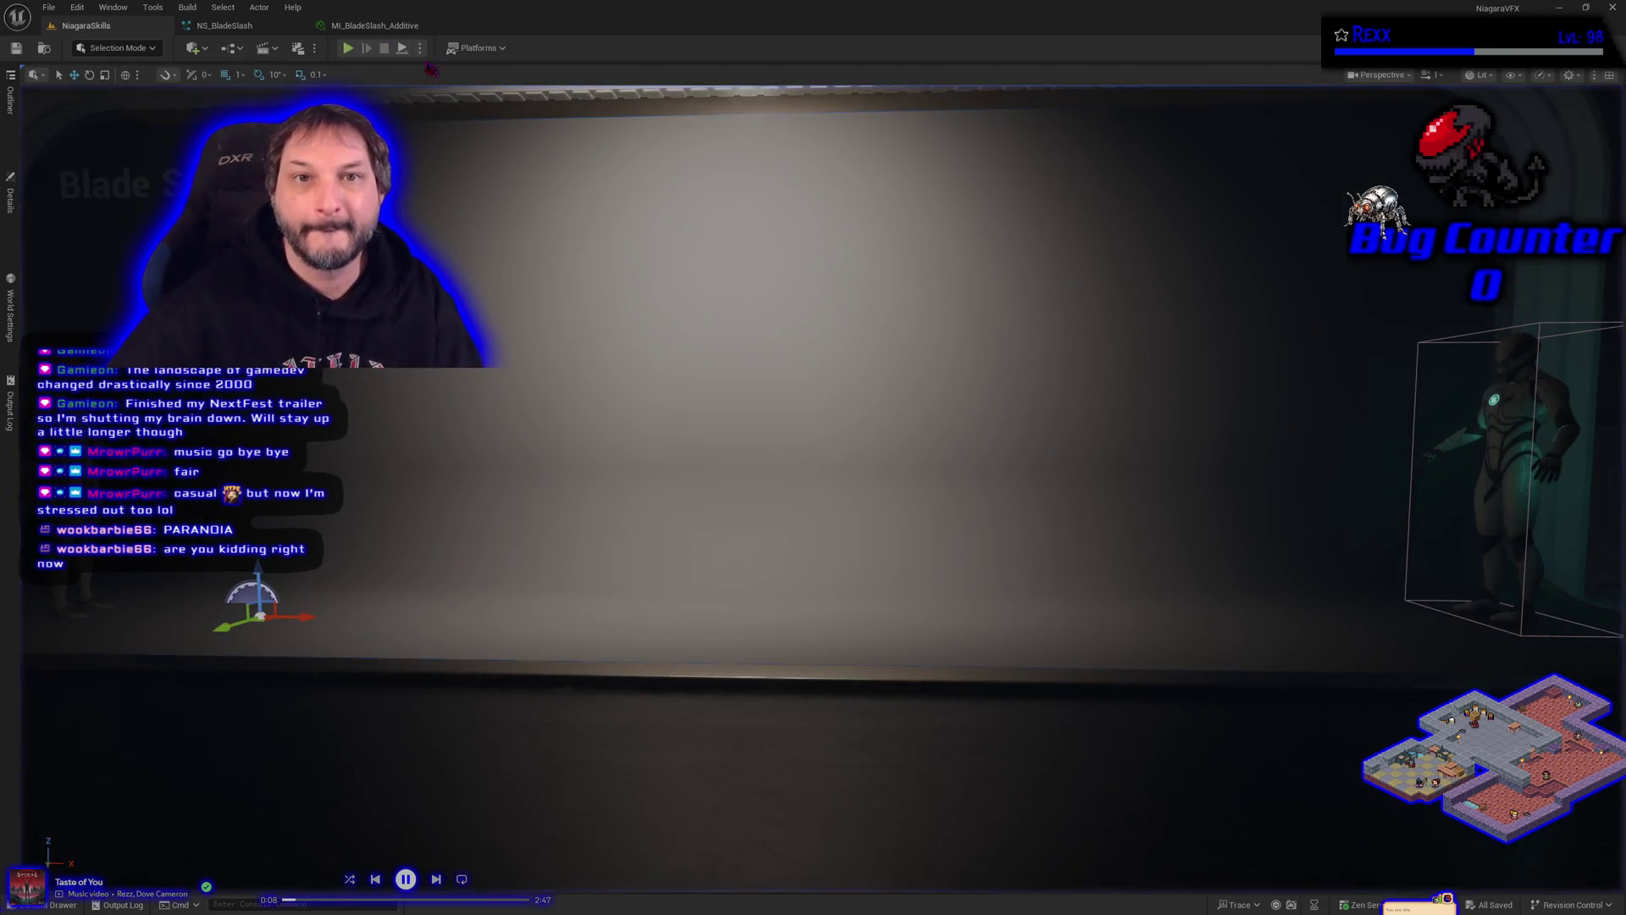
left_click(386, 26)
left_click(213, 28)
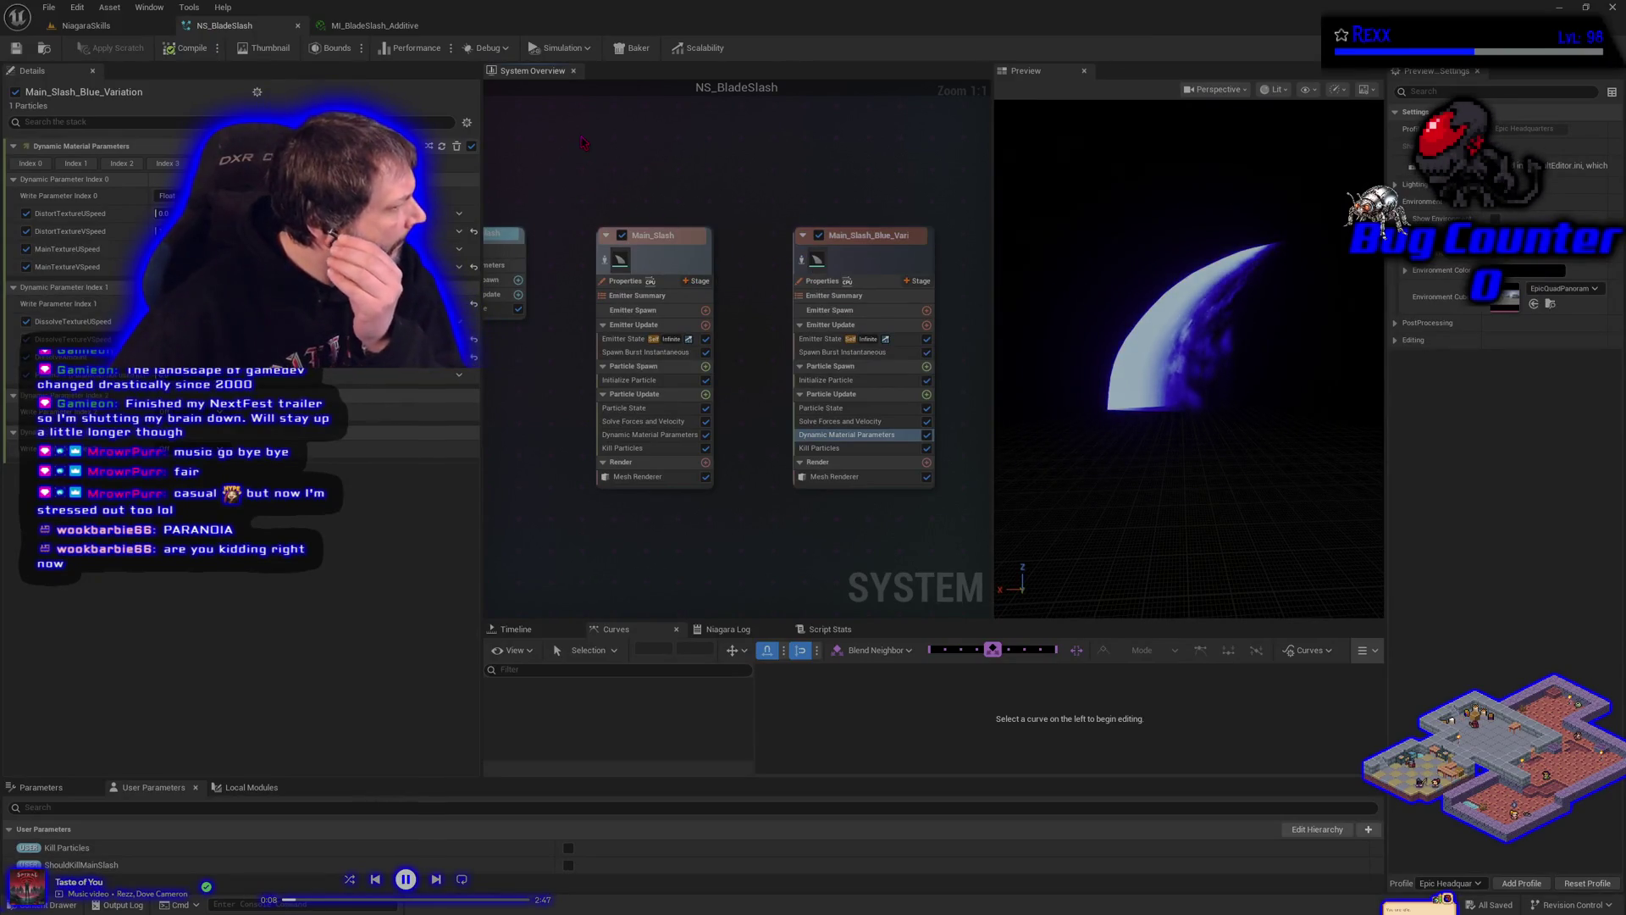
Step: Launch Play In Editor on the NiagaraSkills level to watch the blue slash fire repeatedly
left_click(86, 26)
left_click(347, 48)
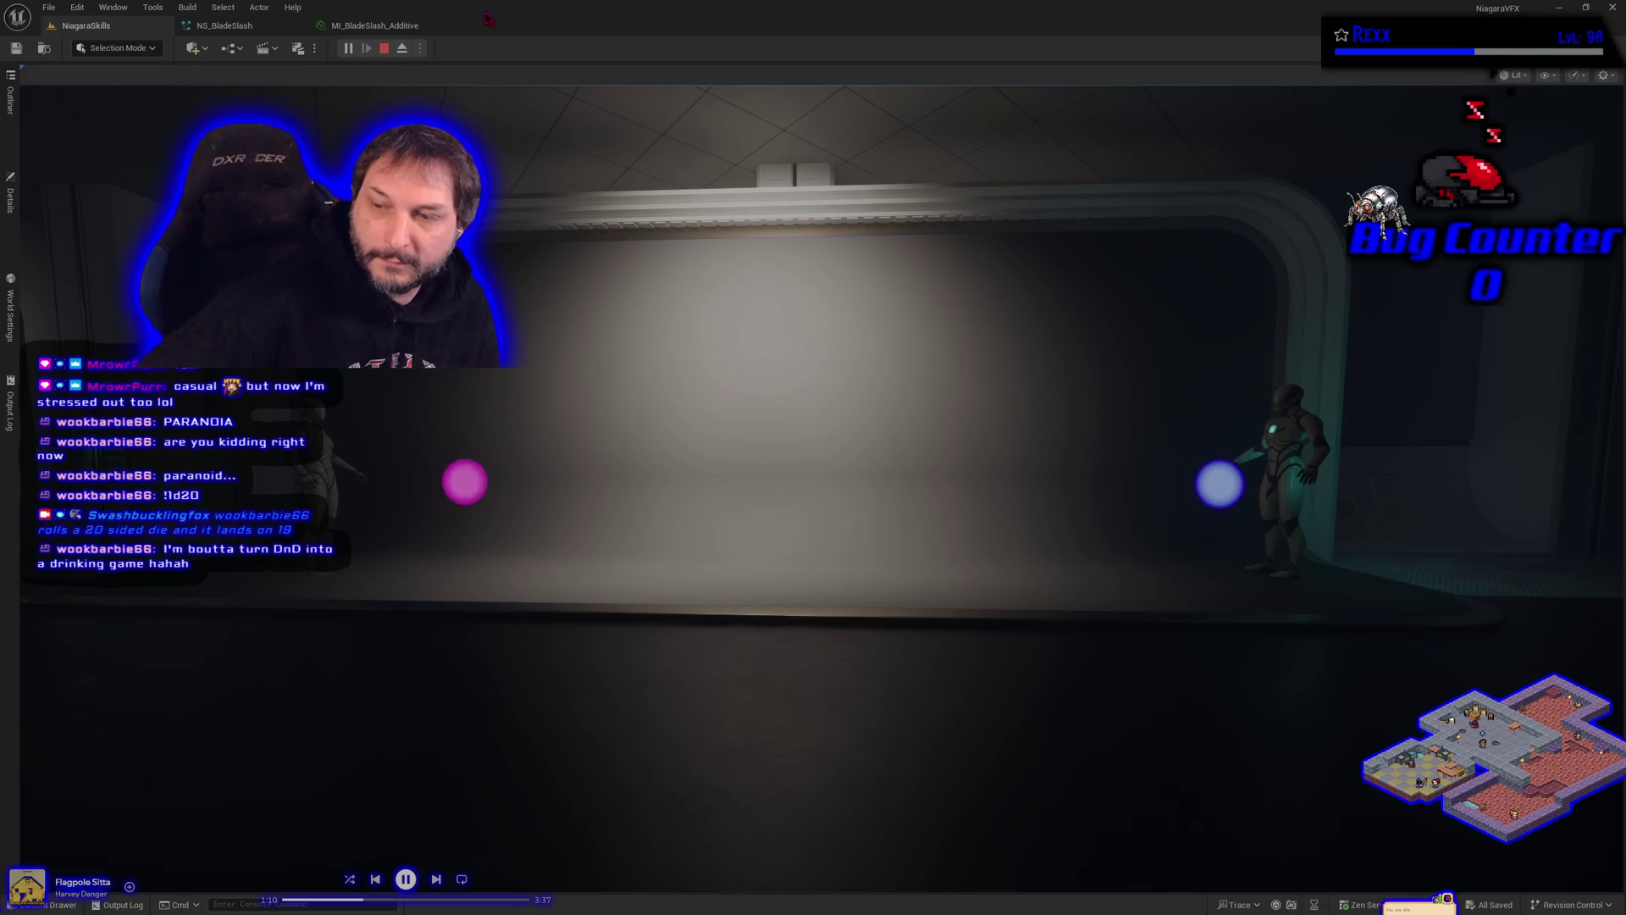
Step: Back in NS_BladeSlash, select Main_Slash's Dynamic Material Parameters and open the Content Drawer on BladeSlash
left_click(228, 25)
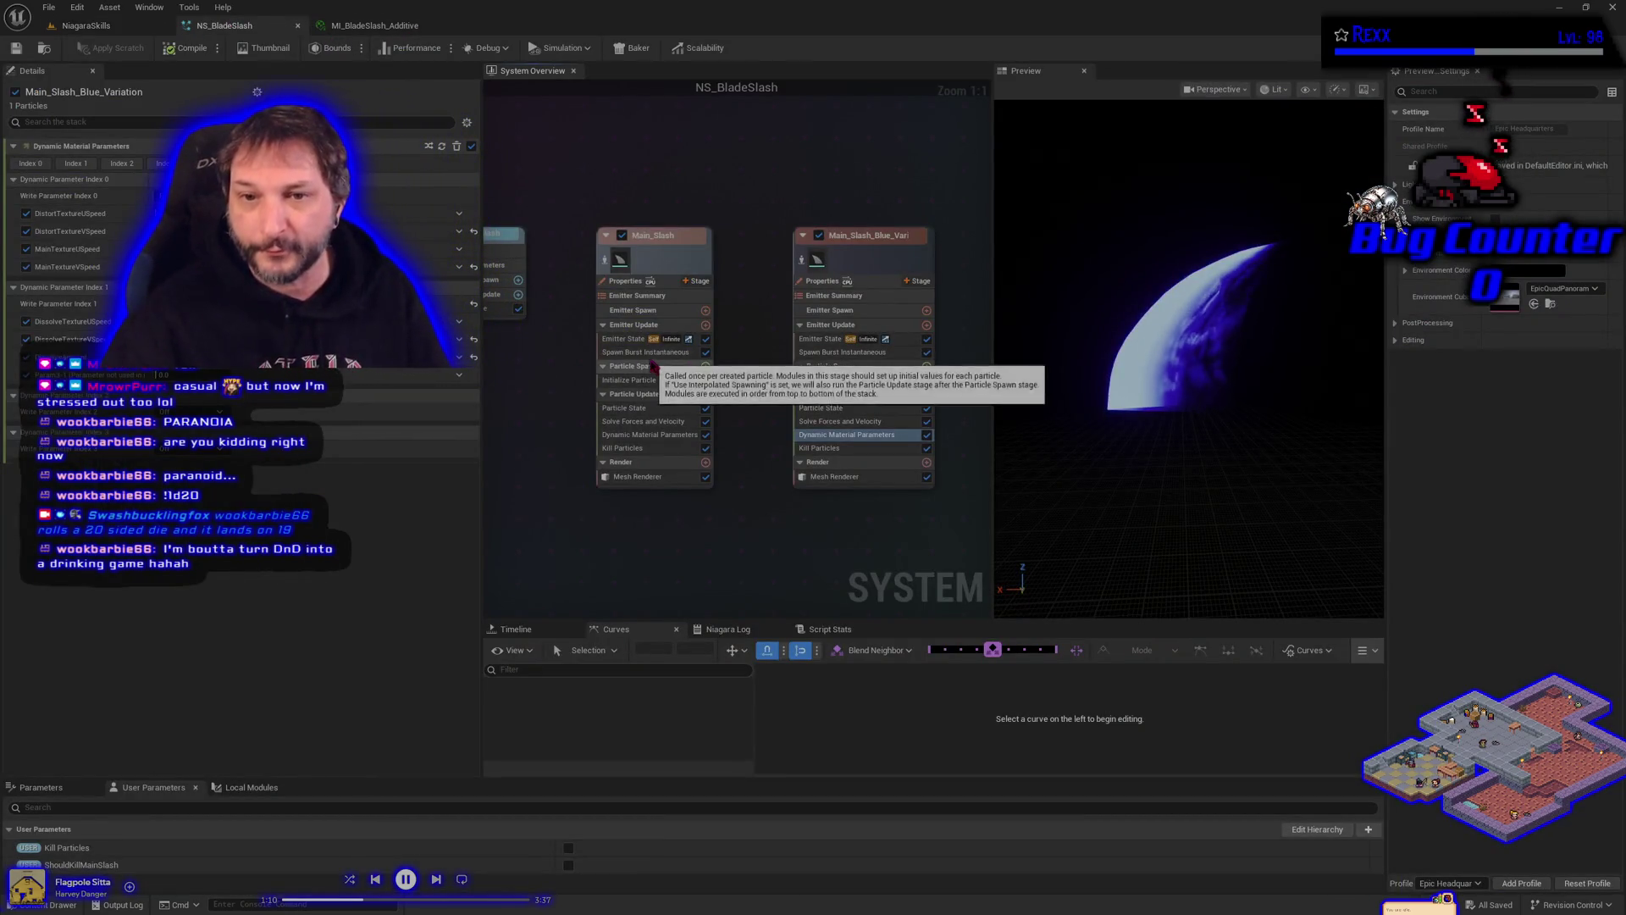
left_click(631, 434)
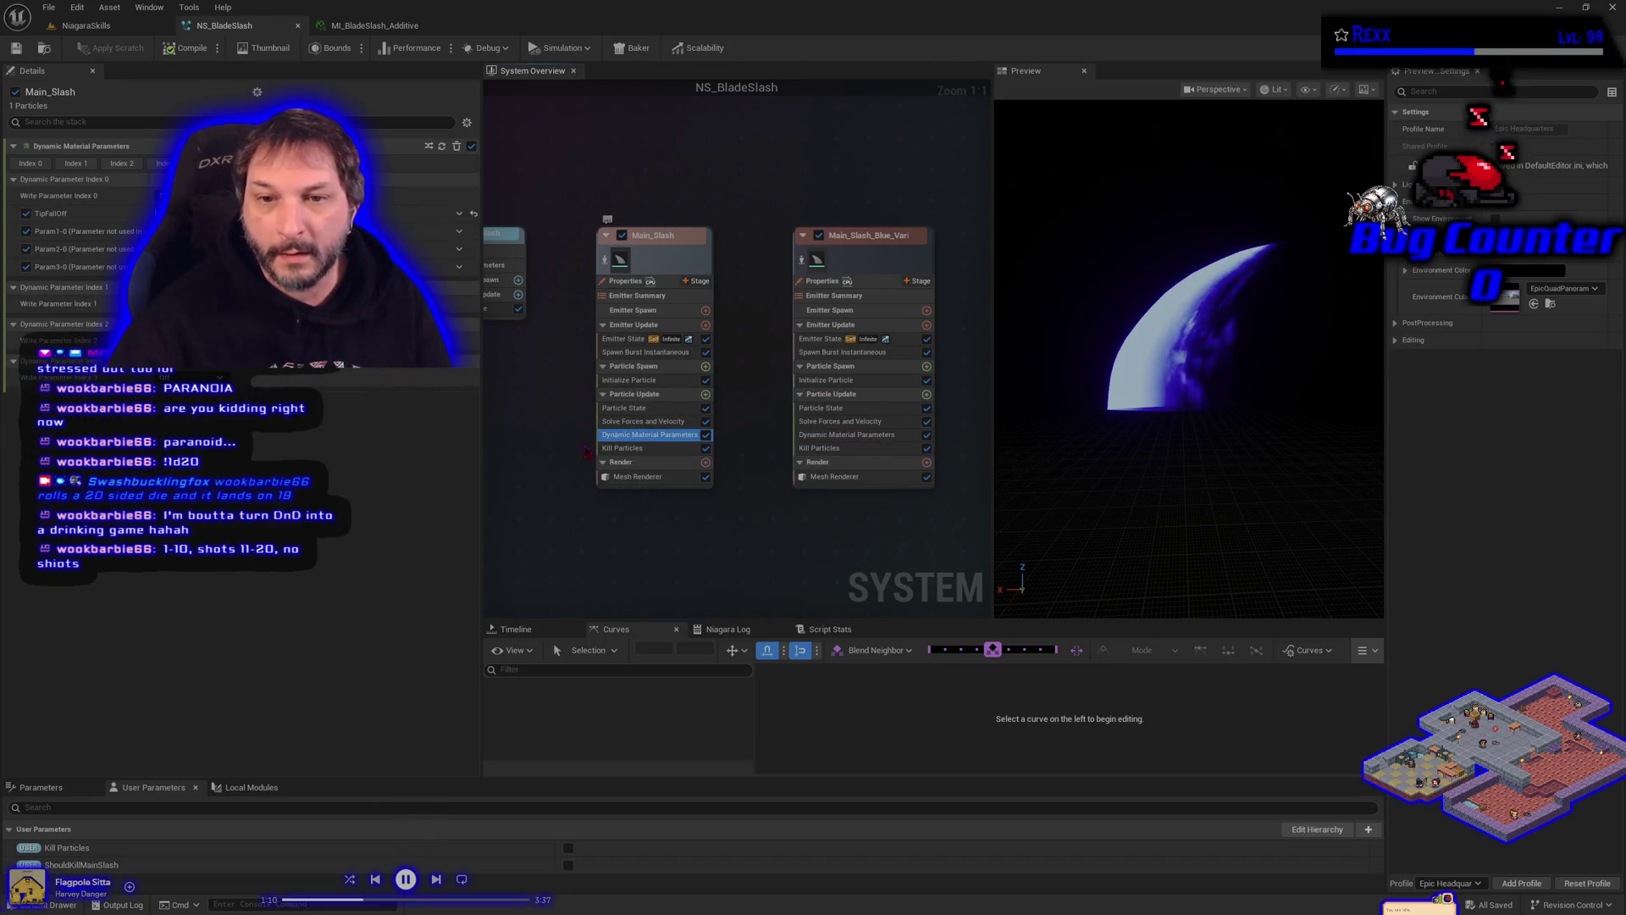
key("ctrl+space")
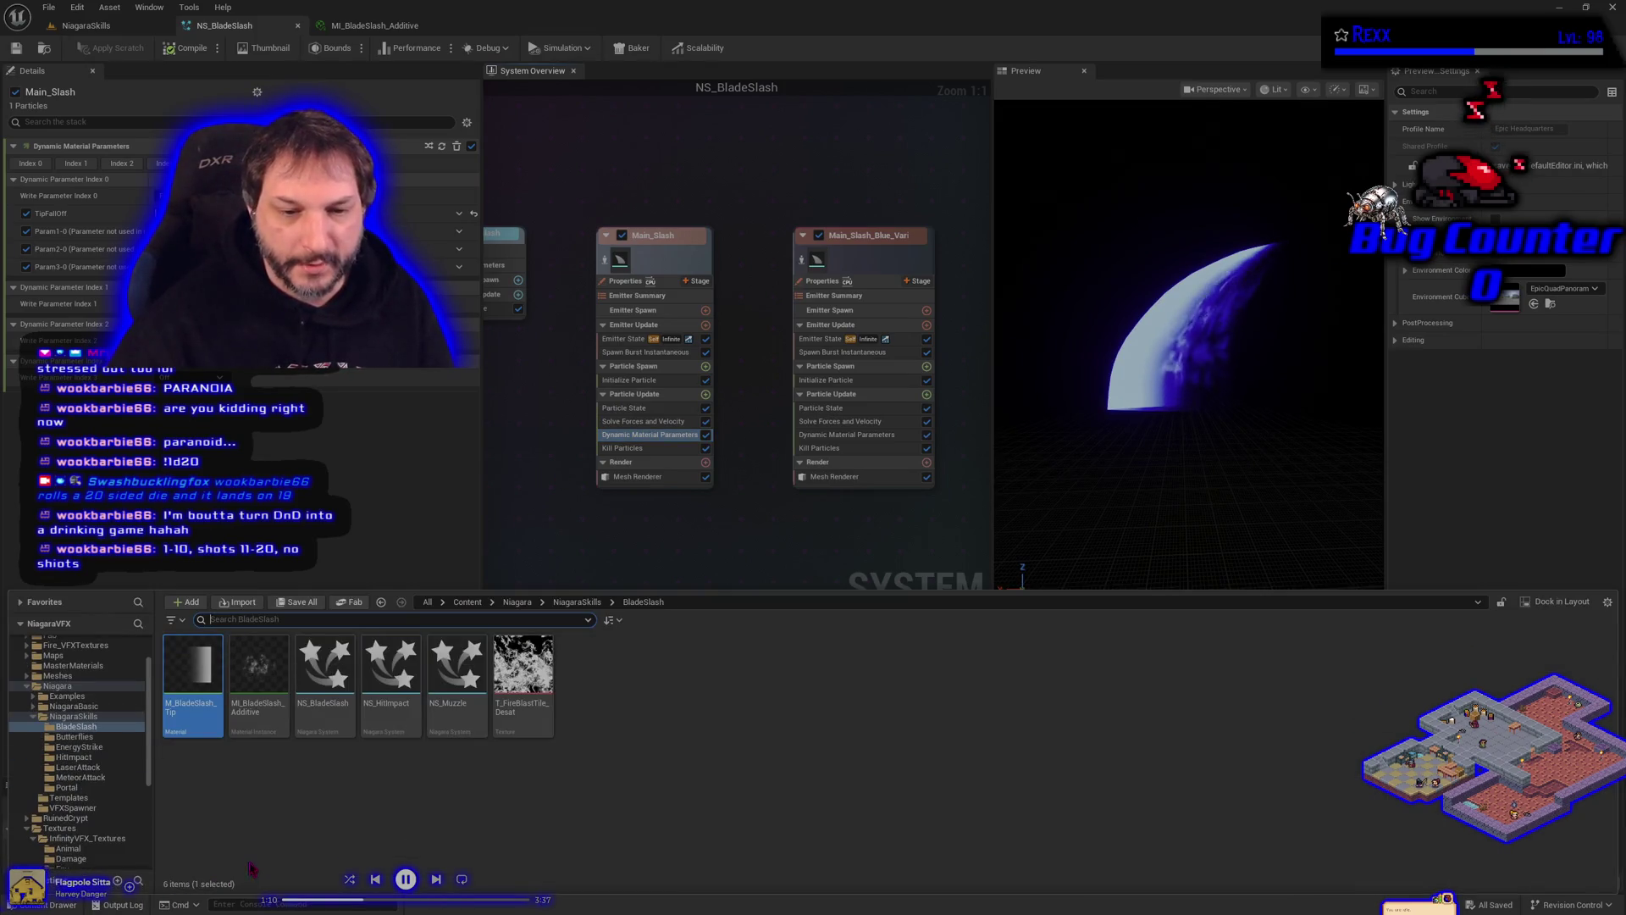
Step: Open M_BladeSlash_Tip to check its Dynamic Parameter node, then view BP_ProjectileVFXSpawner's details in NiagaraSkills
double_click(203, 718)
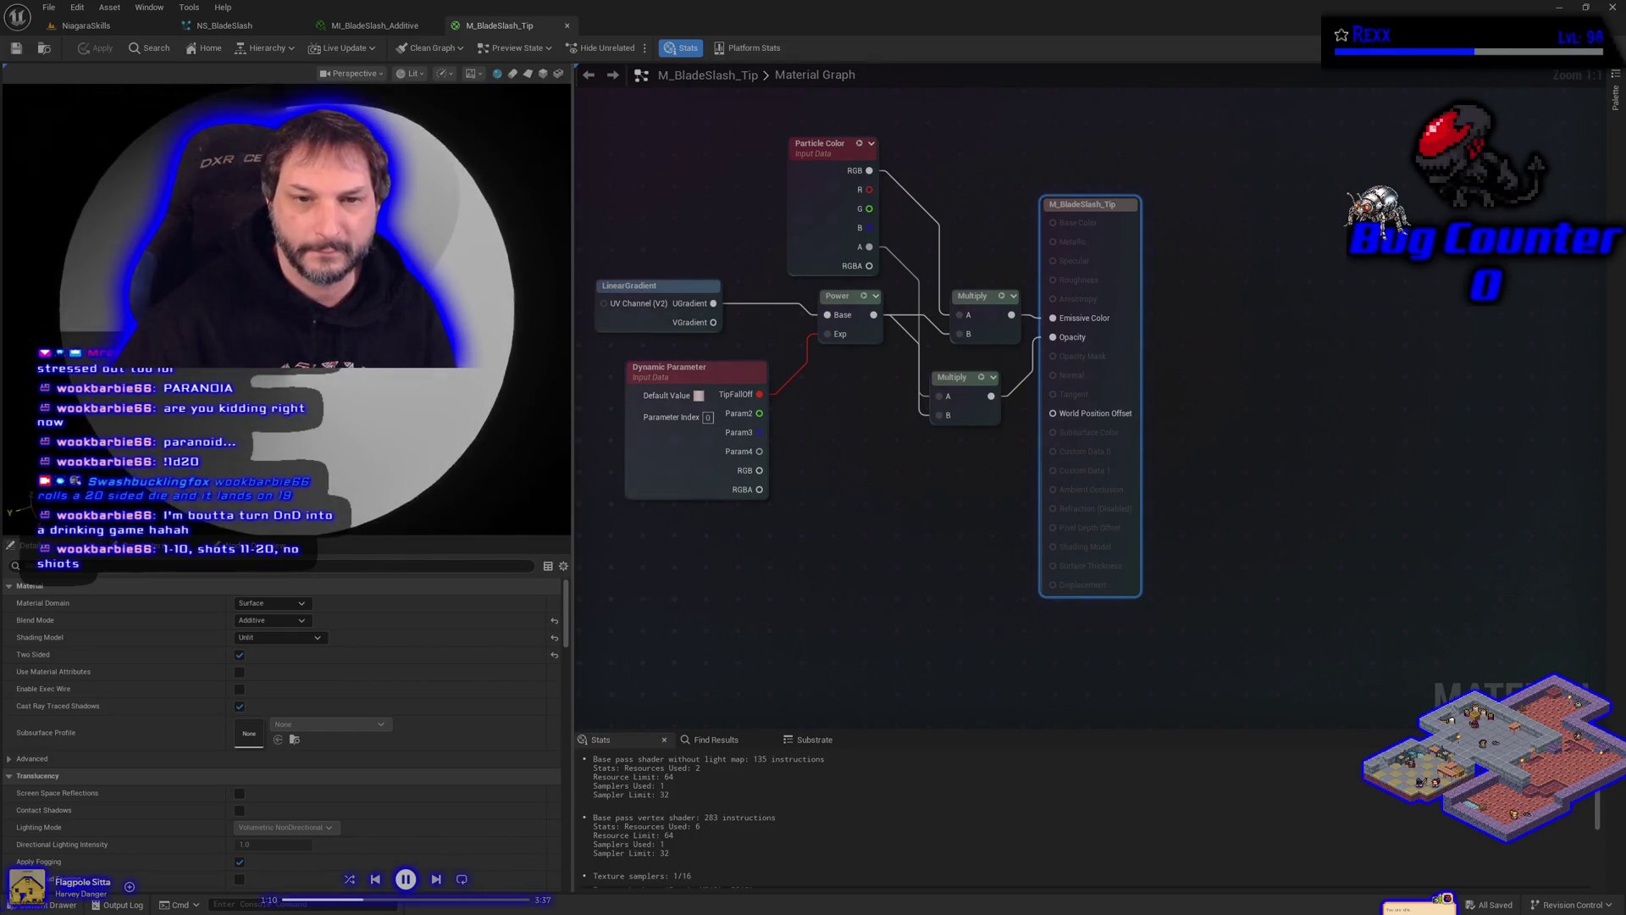
scroll(428, 767, "down", 1)
scroll(428, 766, "up", 1)
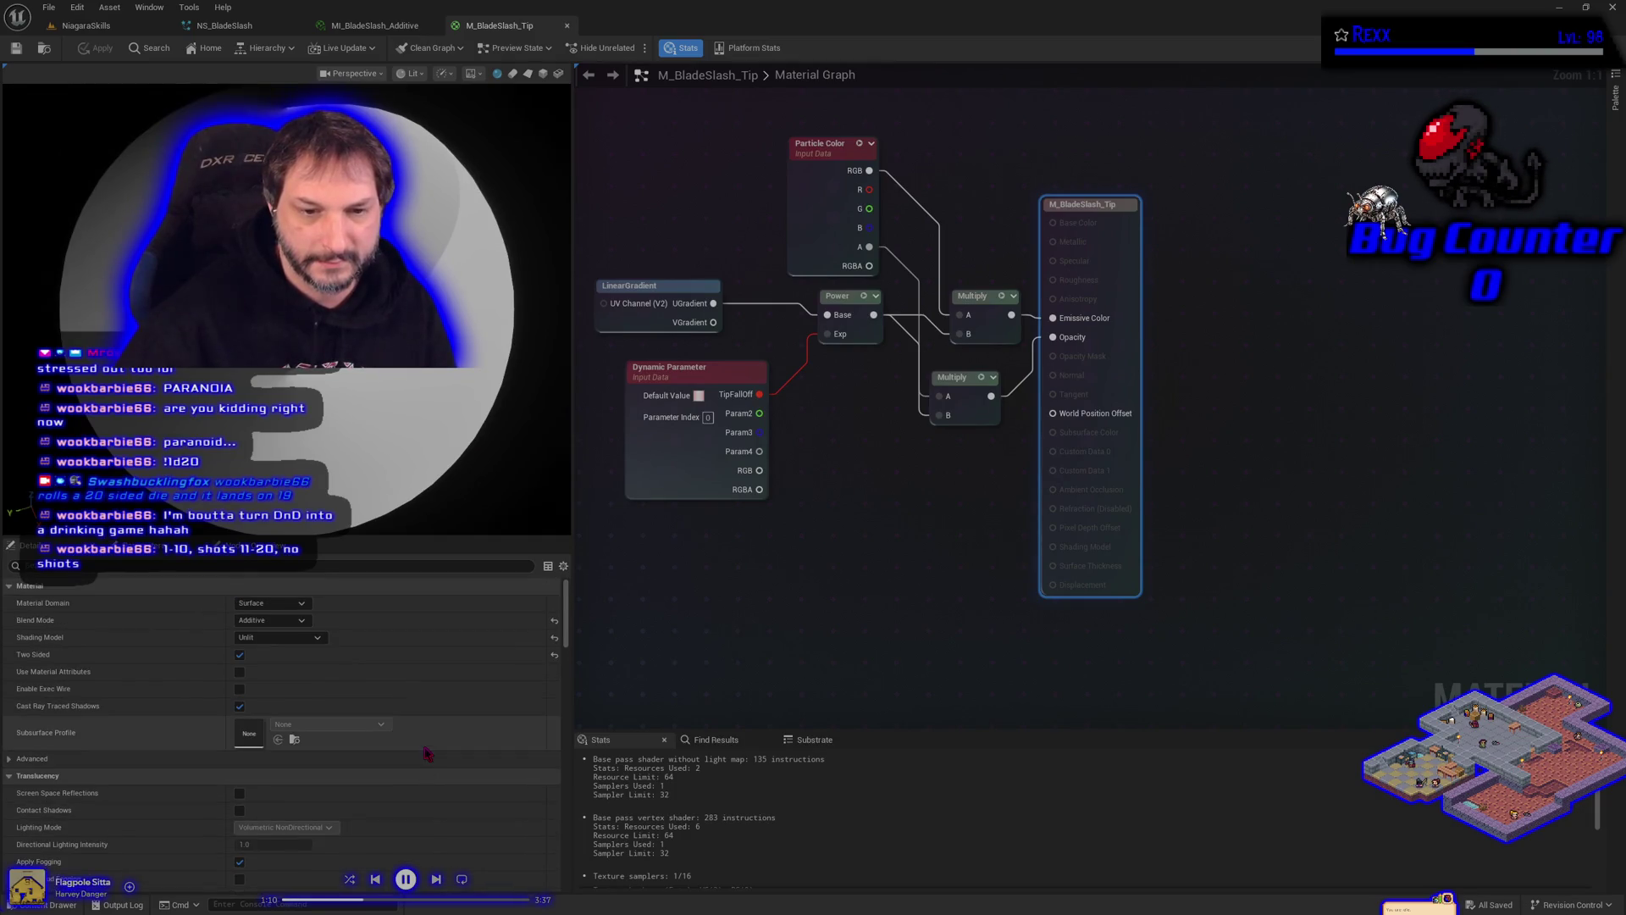
left_click(697, 477)
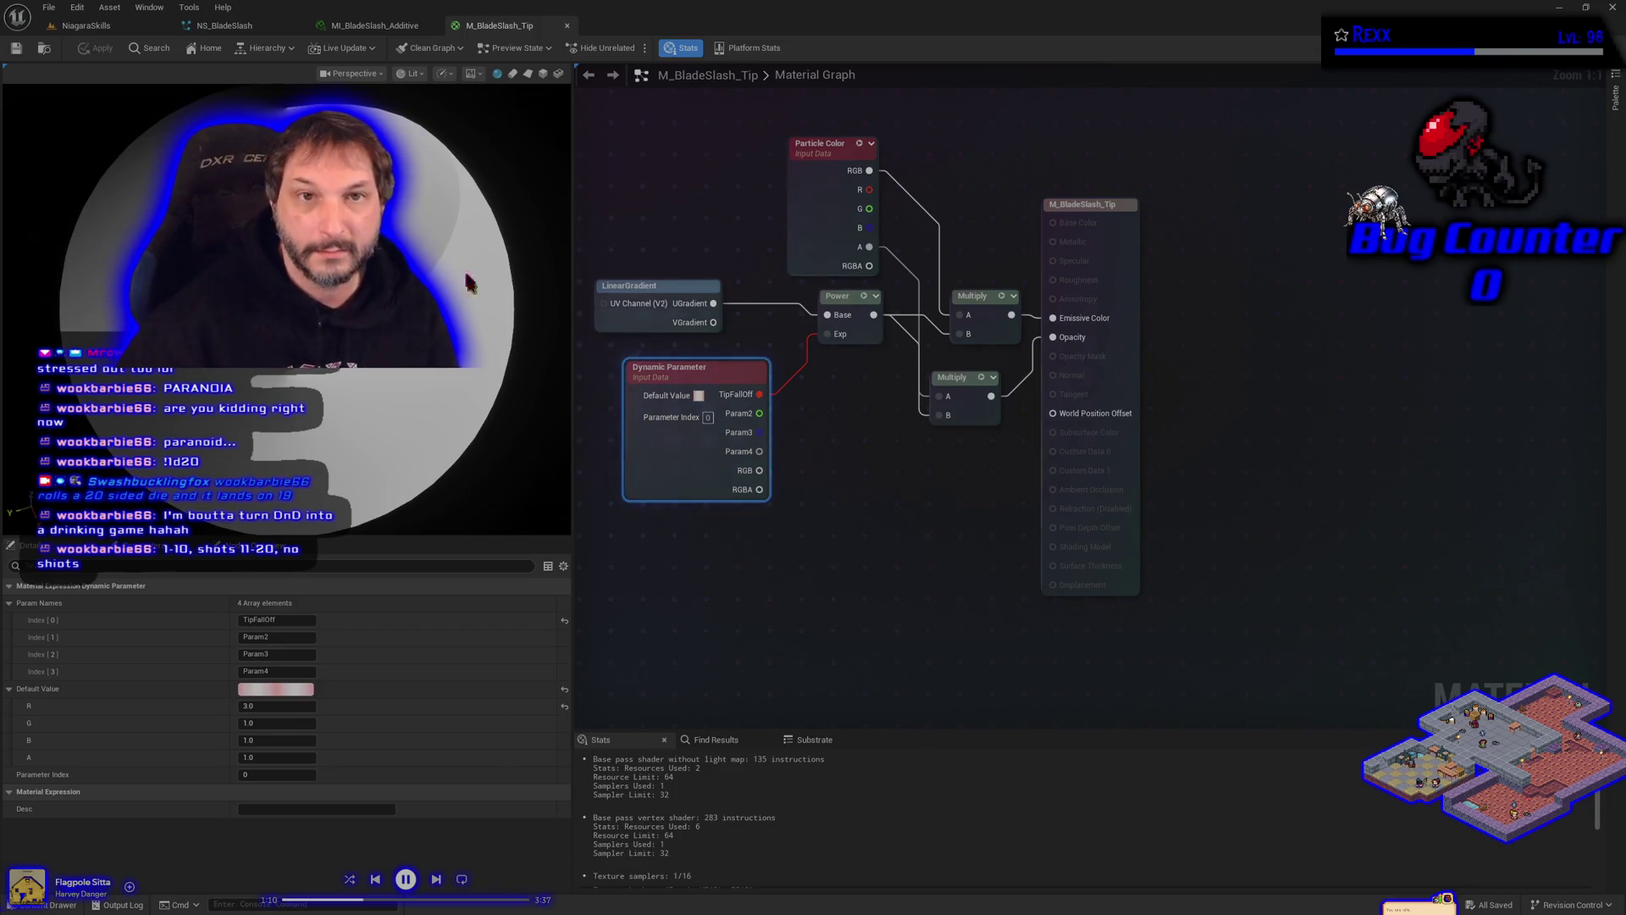
left_click(108, 26)
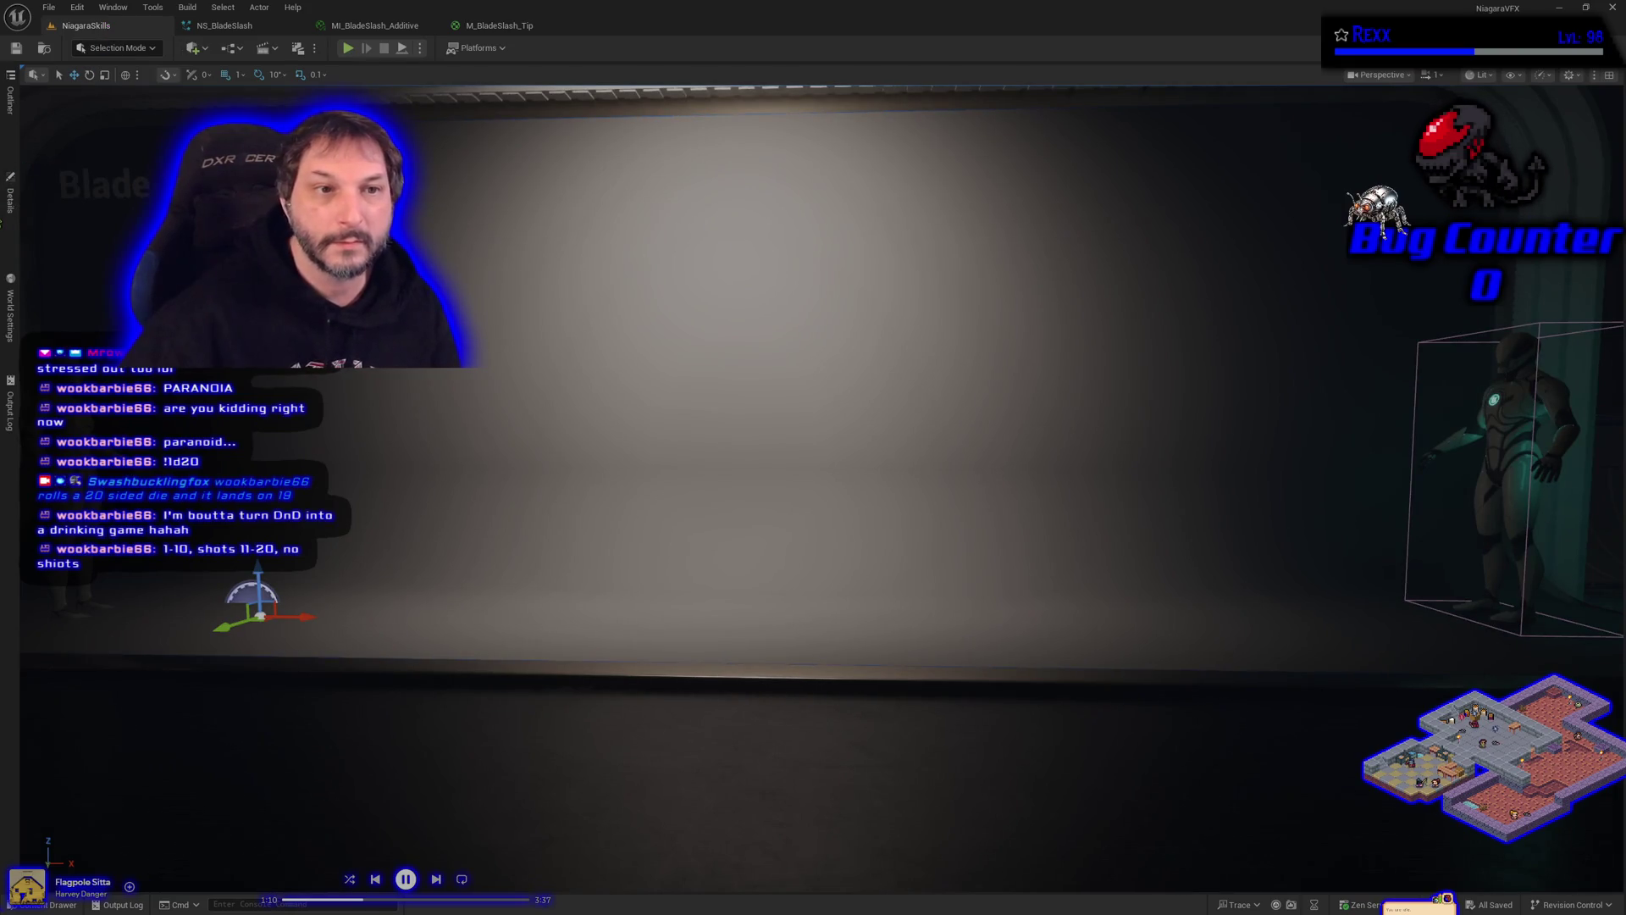
left_click(11, 208)
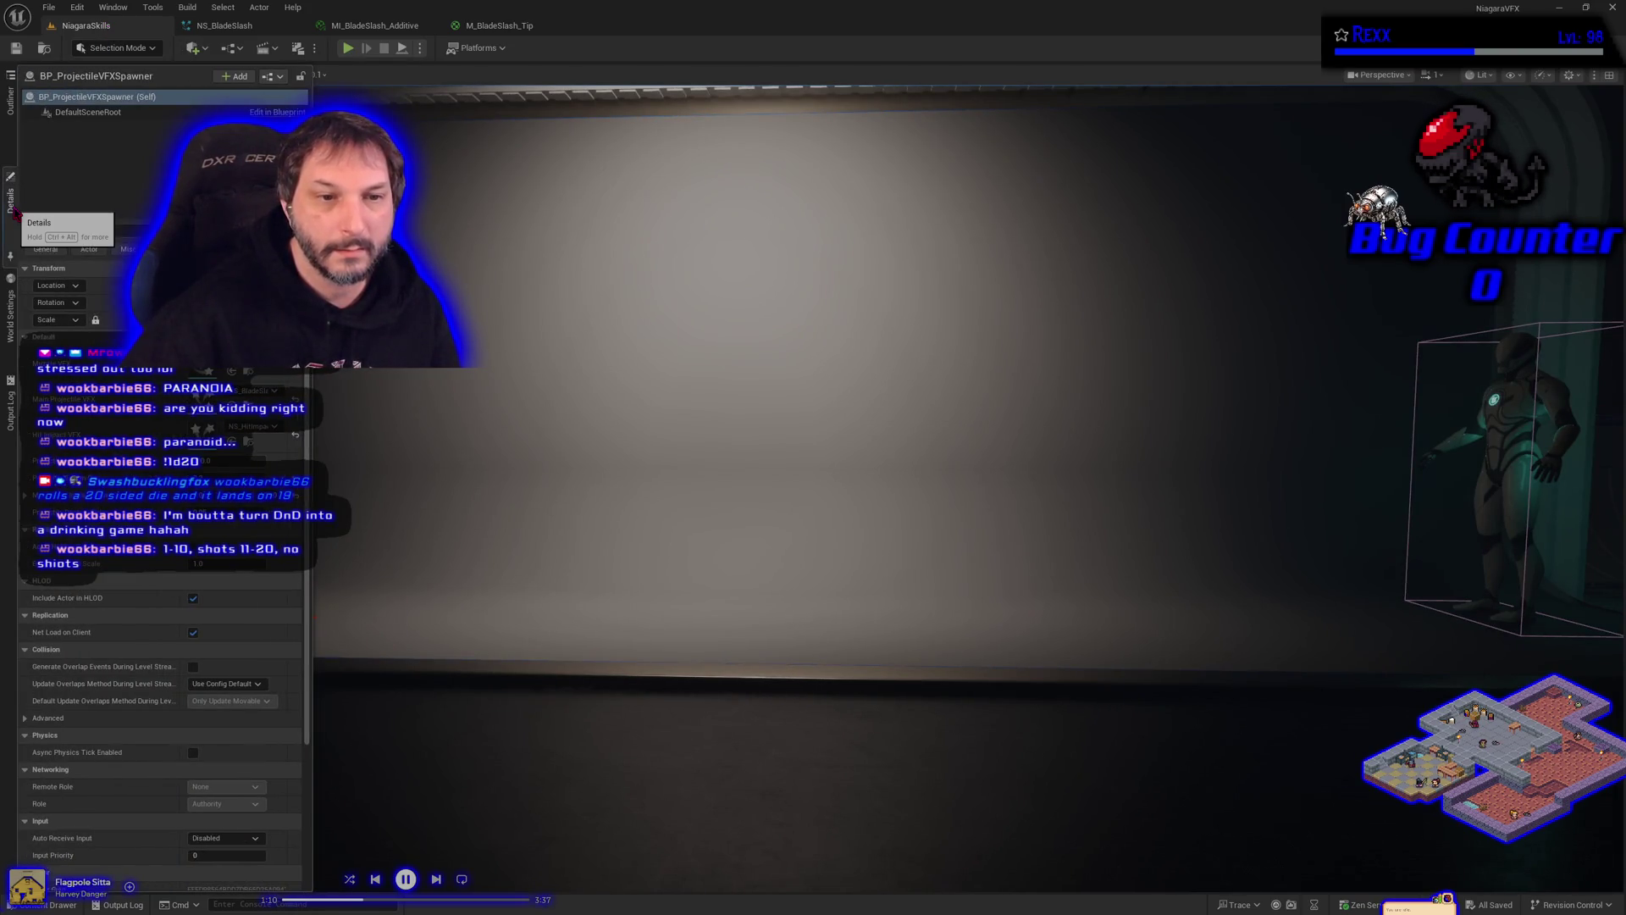